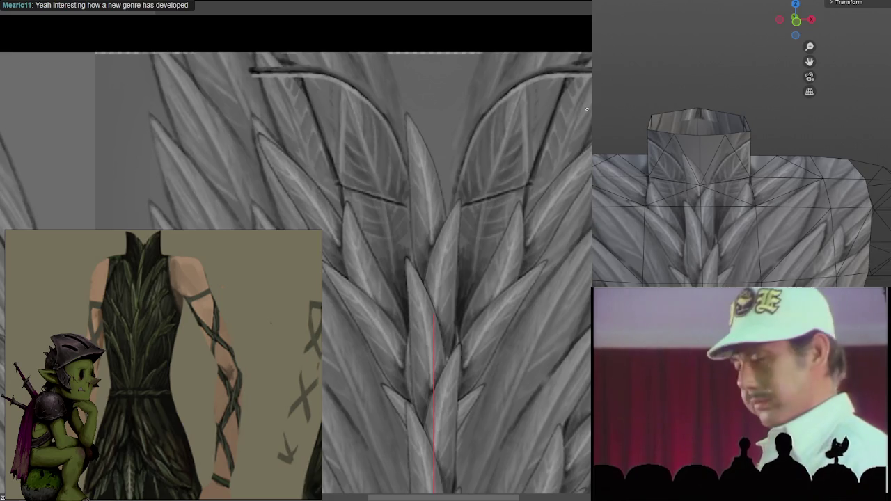
Zoom onto the chest leaves, orbit the Blender torso above the neck, and paint a mirrored strap line
scroll(560, 142, down, 3)
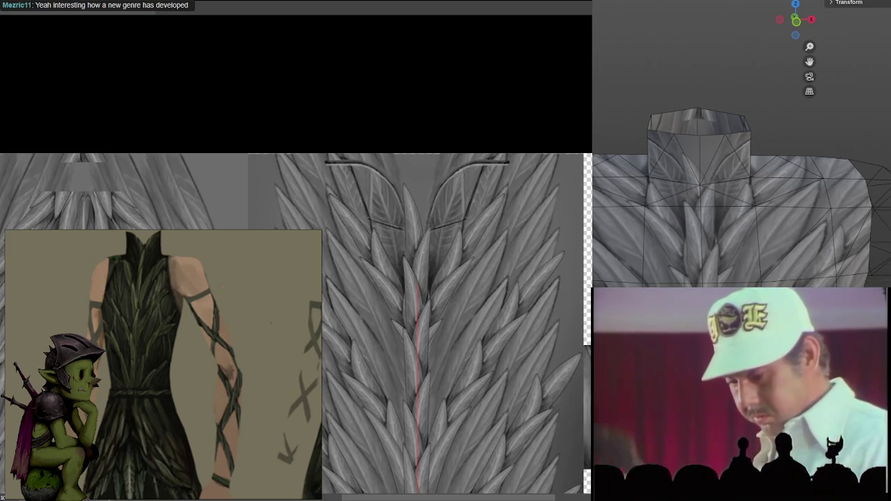
scroll(559, 142, up, 2)
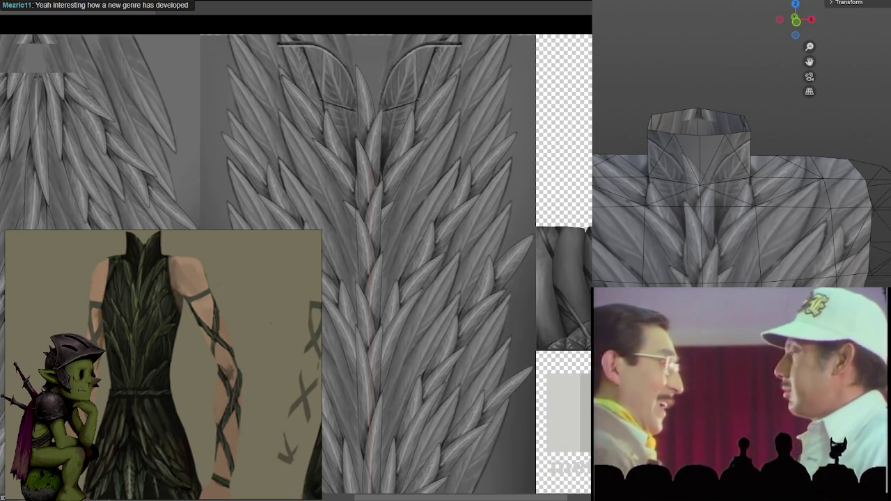
scroll(562, 255, up, 5)
scroll(562, 255, down, 2)
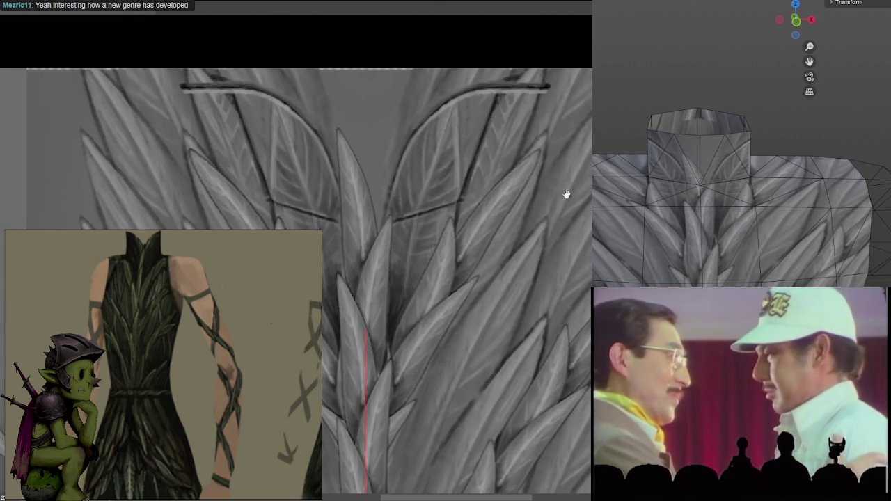
shift+scroll(560, 181, up, 1)
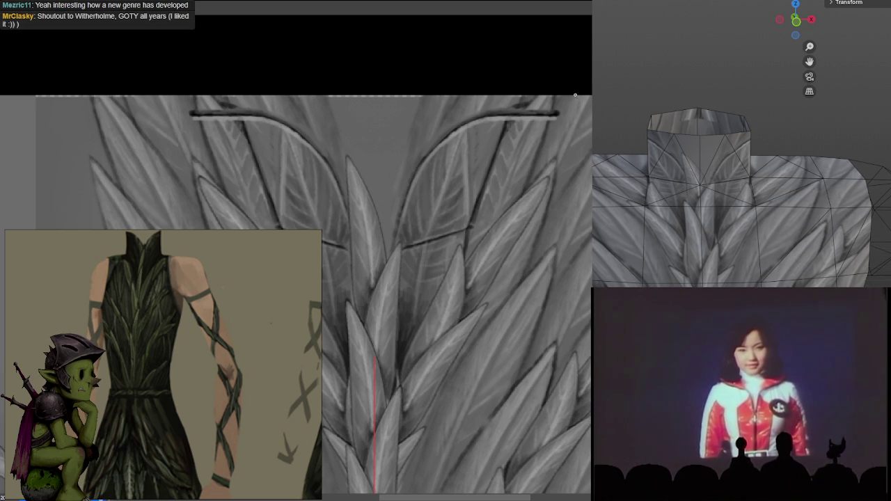
middle_drag(731, 174, 714, 244)
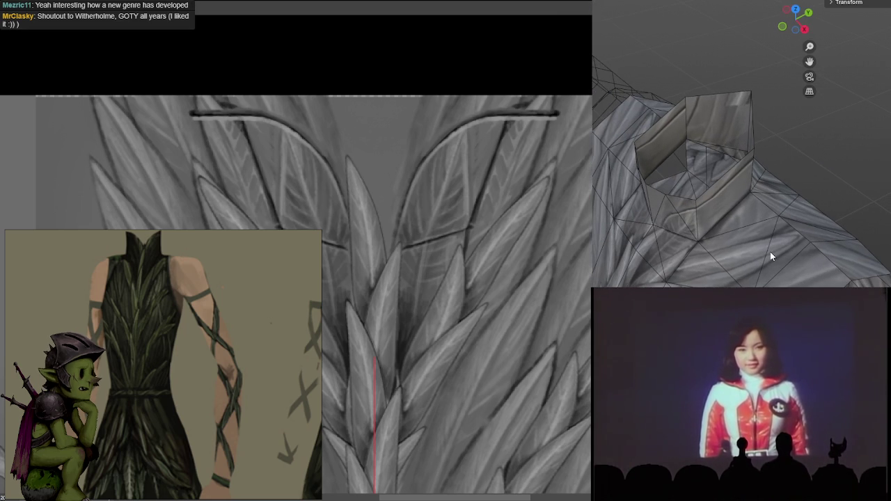
drag(507, 148, 553, 147)
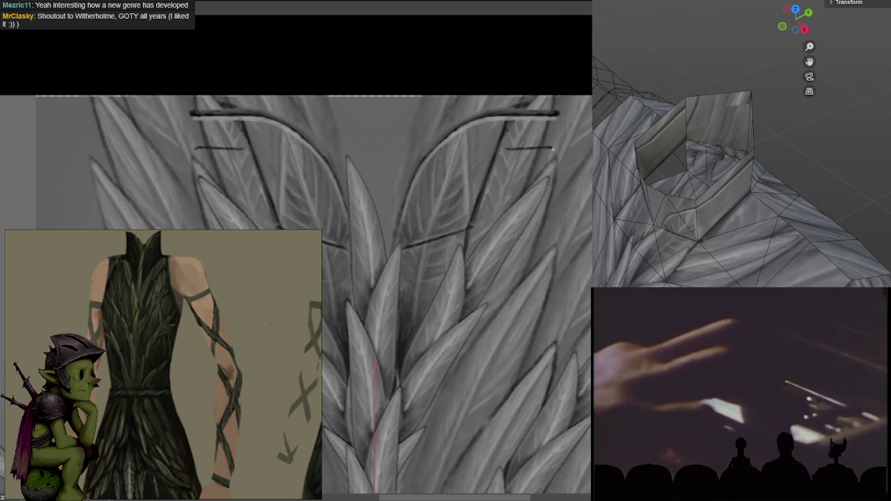
Paint straight mirrored horizontal strap lines across the upper chest leaves, undoing failed attempts
key(ctrl+z)
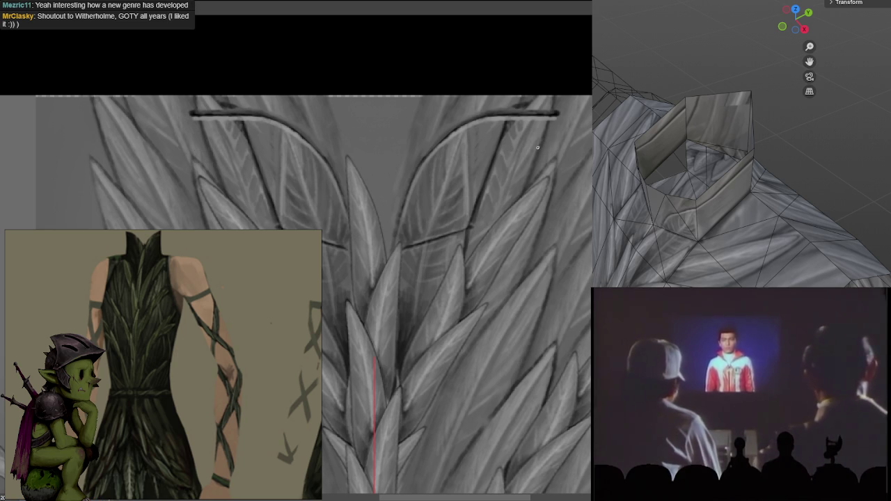
drag(496, 172, 522, 173)
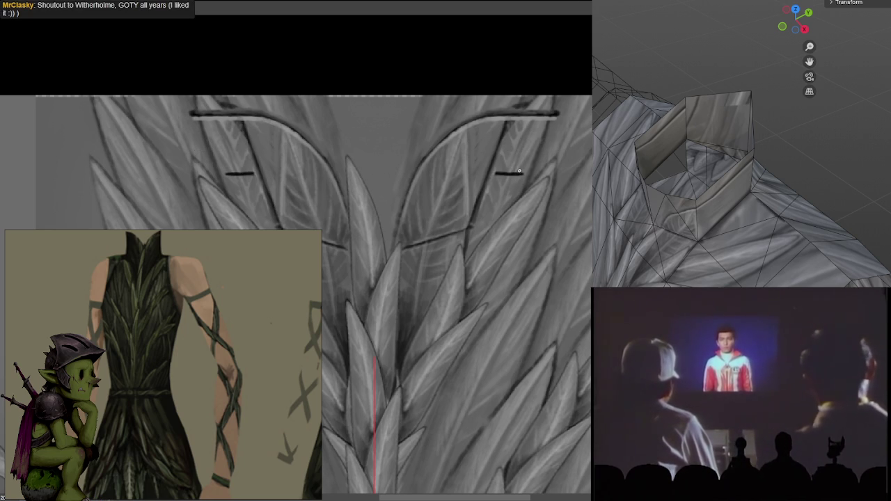
drag(493, 174, 589, 176)
key(ctrl+z)
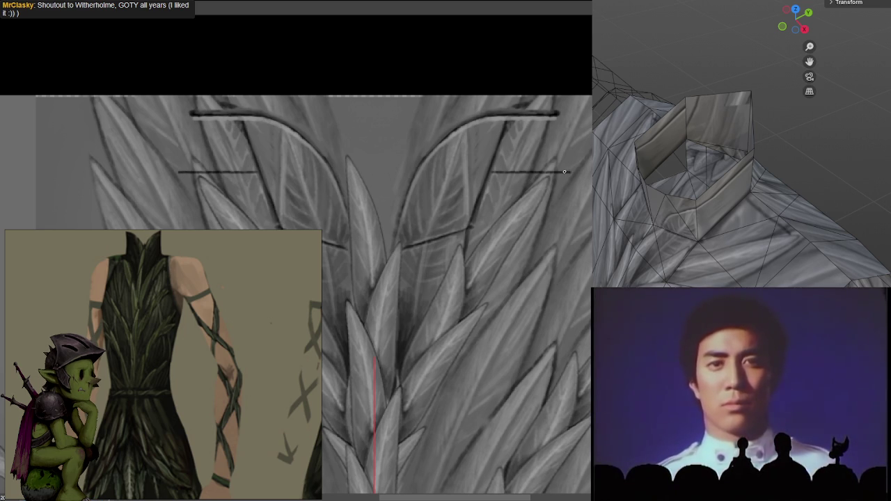
key(Escape)
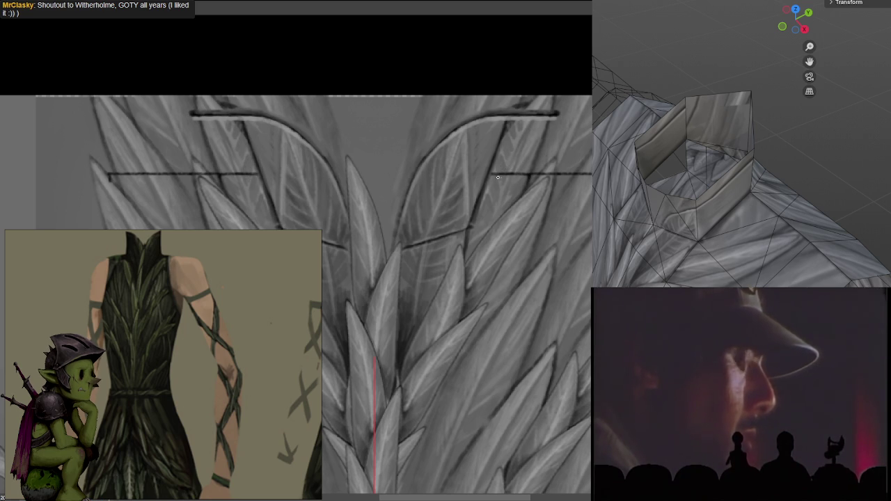
Add a small U-shaped loop on each mirrored strap line
mouse_move(500, 169)
mouse_down()
mouse_move(499, 179)
mouse_move(513, 169)
mouse_up()
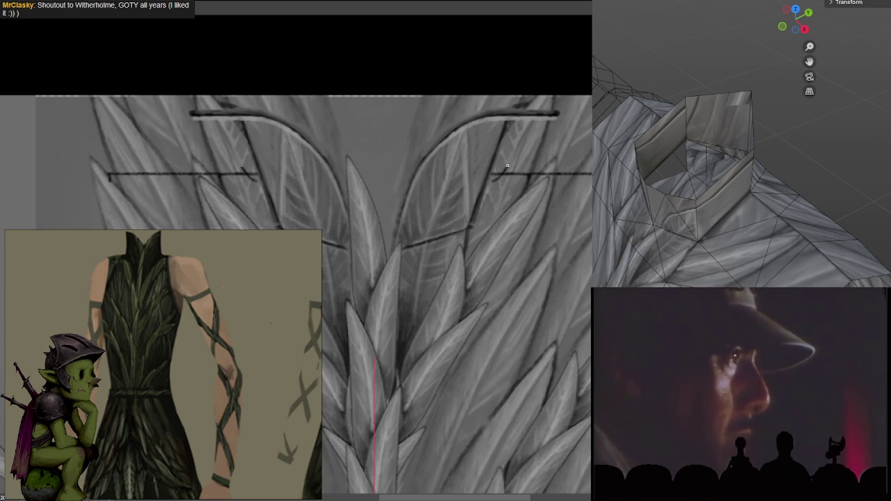
key(ctrl+z)
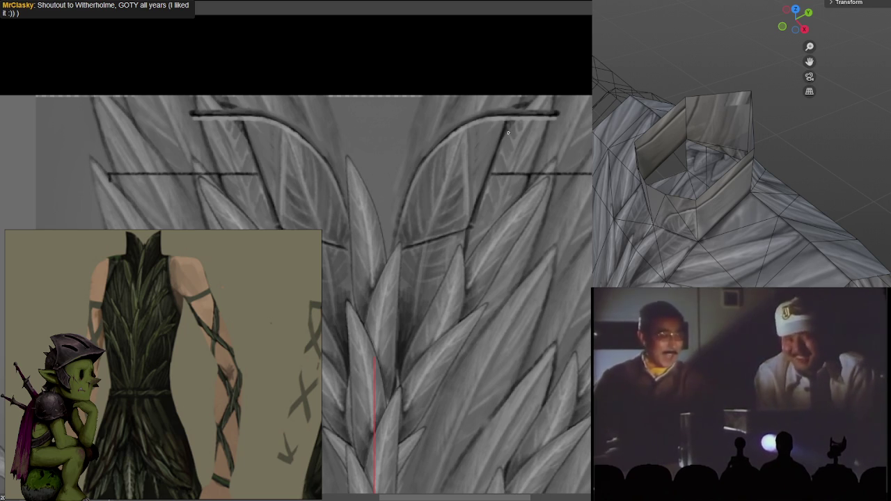
drag(507, 182, 507, 168)
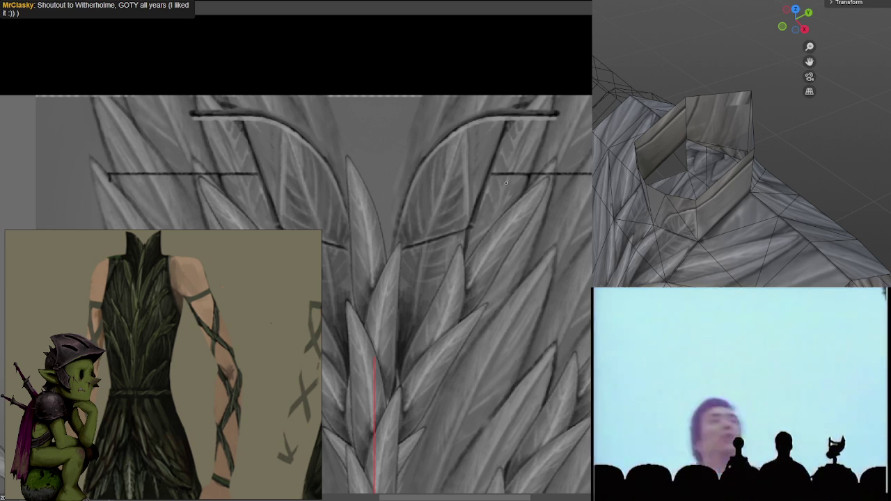
click(512, 174)
drag(512, 175, 508, 178)
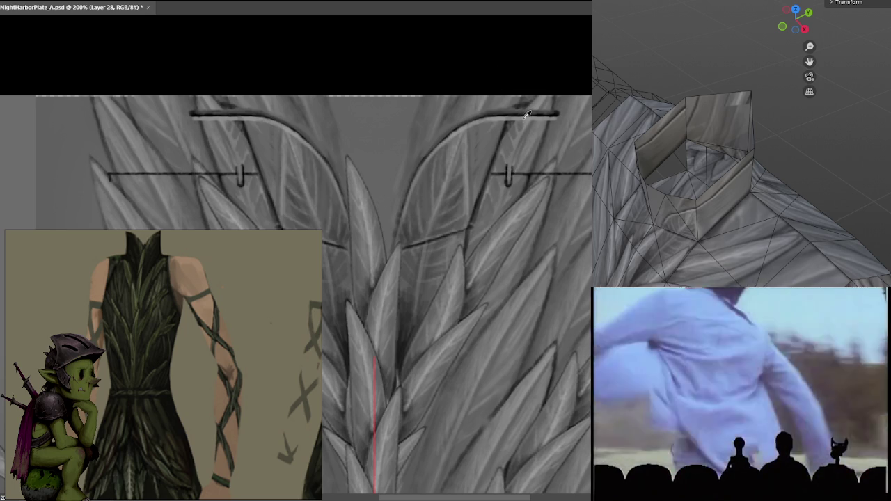
Check the straps at different zooms, paint a second loop on each strap, and save NightHarborPlate_A.psd
key(ctrl+minus)
key(ctrl+minus)
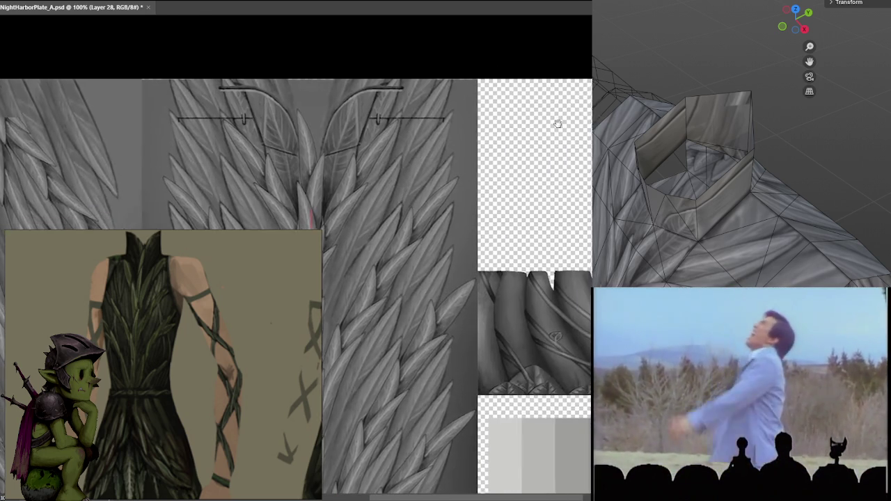
key(ctrl+plus)
key(ctrl+plus)
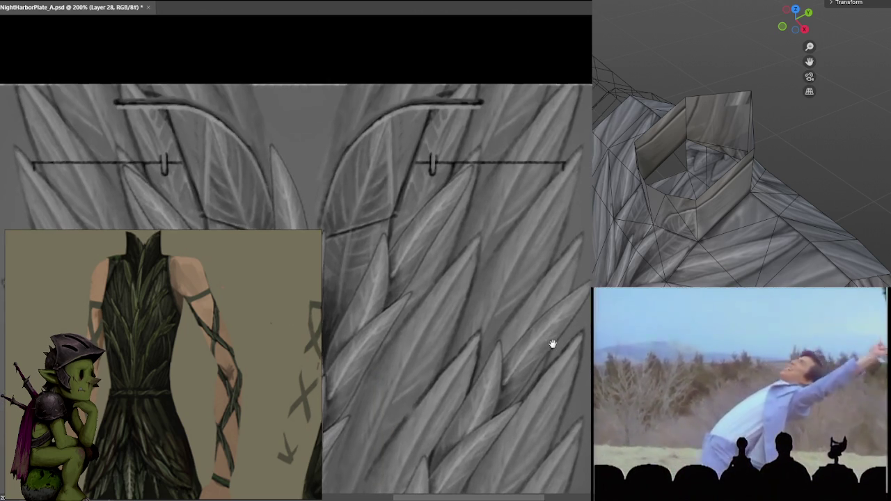
mouse_move(509, 158)
mouse_down()
mouse_move(516, 175)
mouse_move(528, 177)
mouse_up()
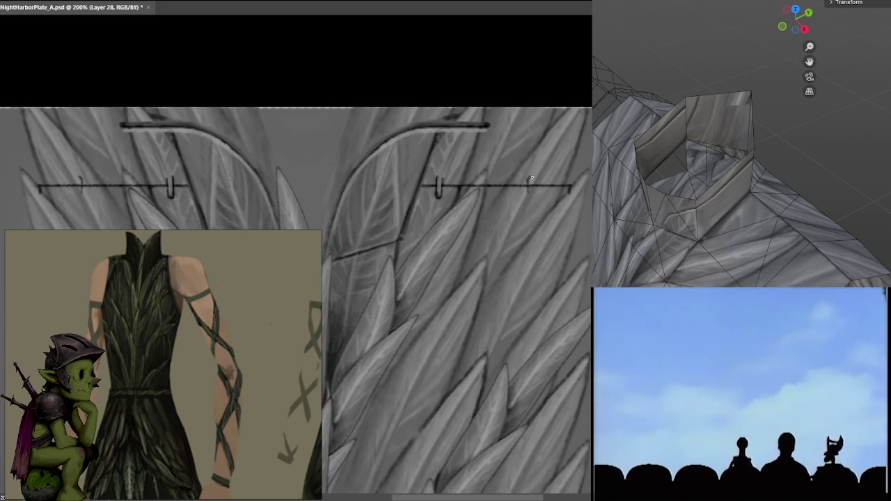
alt+right_drag(529, 195, 531, 188)
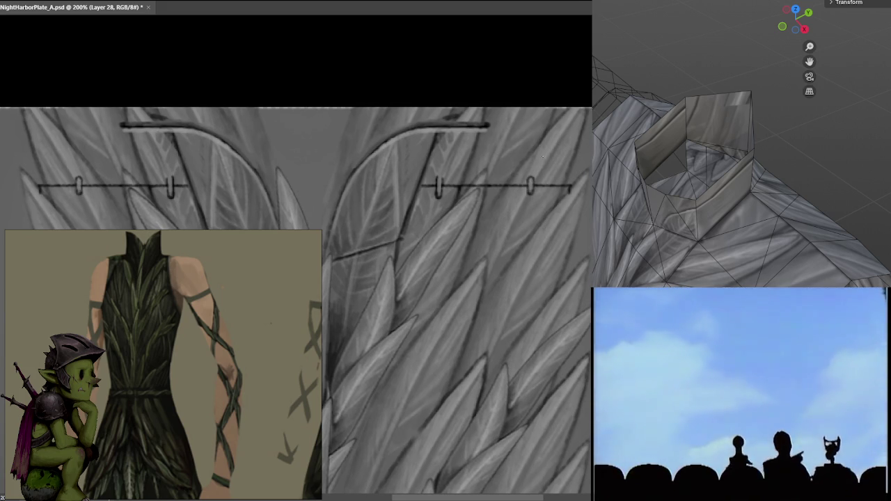
key(ctrl+s)
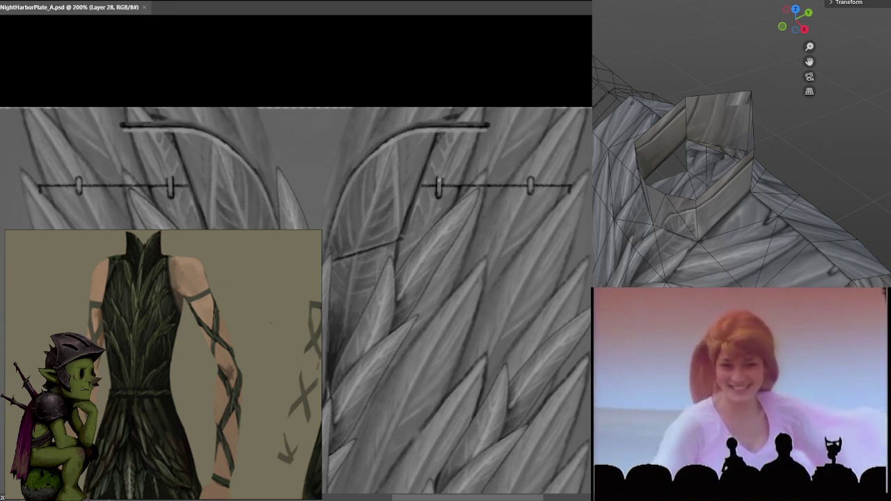
click(437, 180)
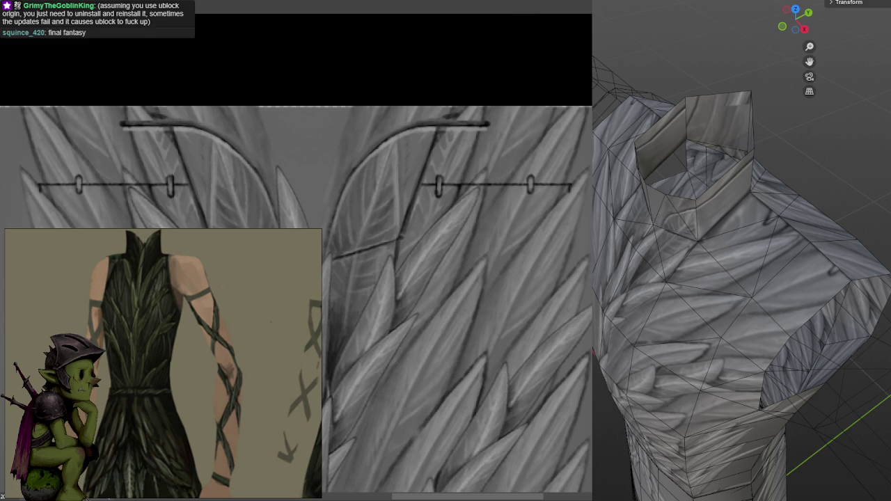
Orbit the Blender torso to a front view to check the mirrored leaf pattern
mouse_move(753, 134)
middle_down()
mouse_move(757, 254)
mouse_move(771, 252)
mouse_move(742, 278)
middle_up()
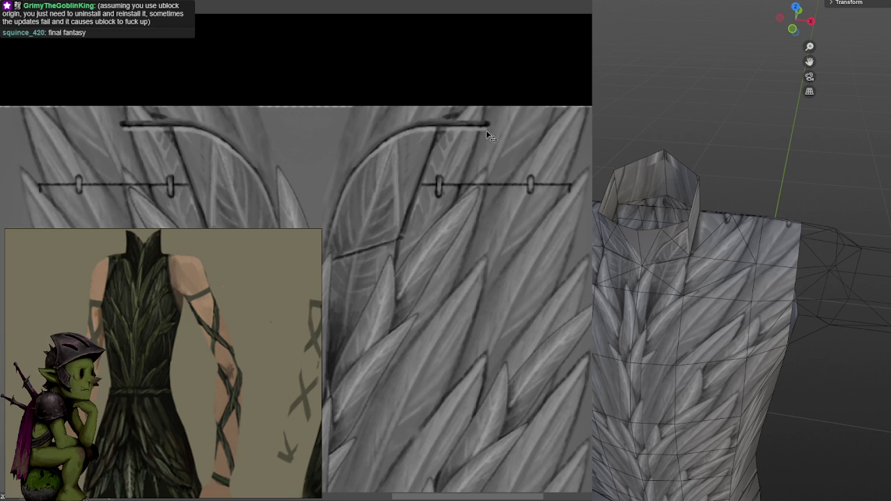
Zoom in and paint over the small loops, leaving plain mirrored horizontal strap lines
scroll(491, 150, up, 1)
scroll(497, 144, up, 1)
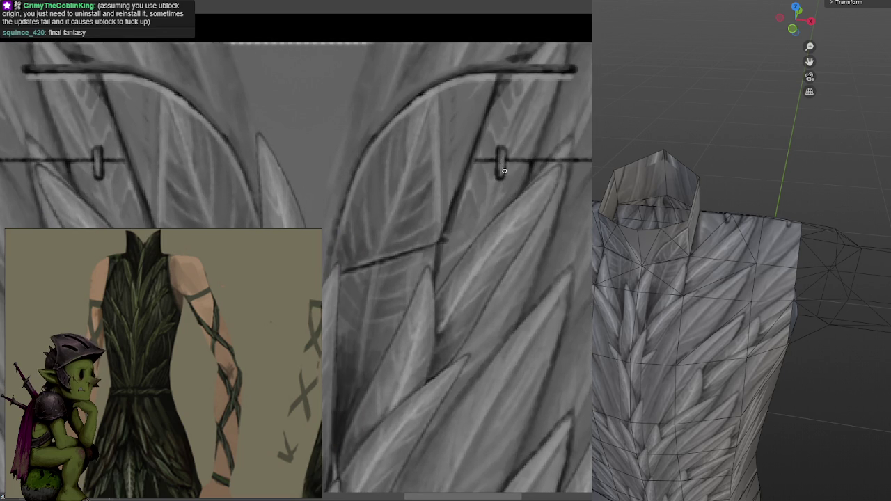
drag(501, 142, 504, 157)
drag(474, 166, 525, 164)
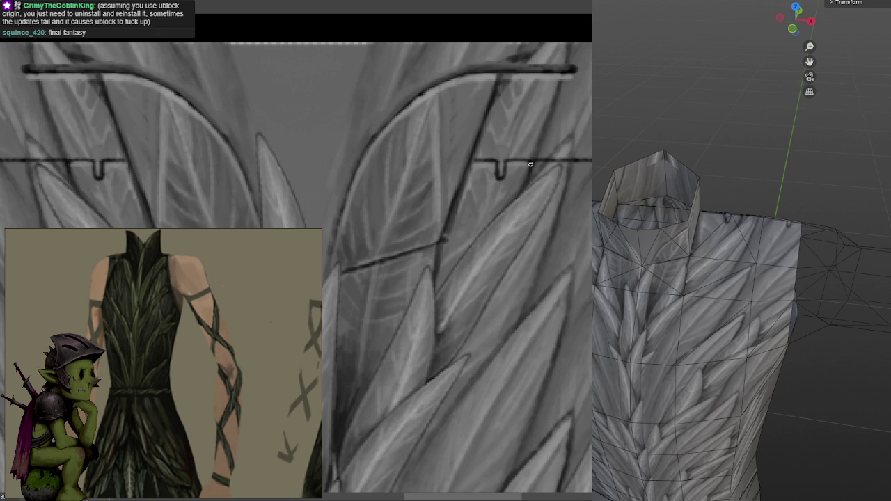
middle_drag(438, 240, 410, 259)
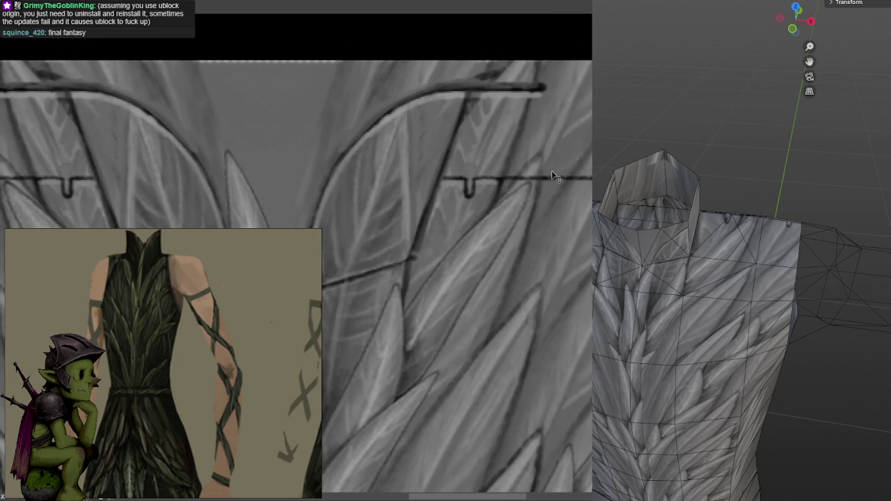
mouse_move(468, 176)
mouse_down()
mouse_move(462, 194)
mouse_move(476, 195)
mouse_move(488, 178)
mouse_up()
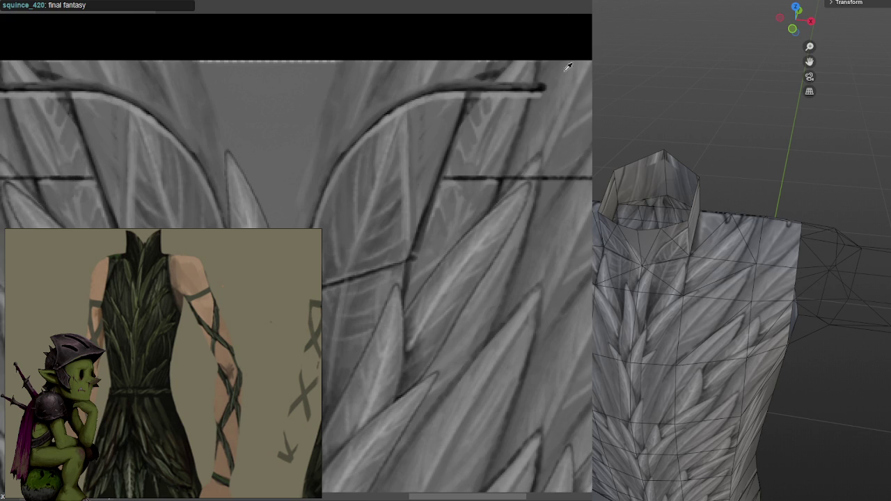
scroll(551, 73, down, 2)
scroll(576, 143, down, 2)
scroll(576, 143, down, 2)
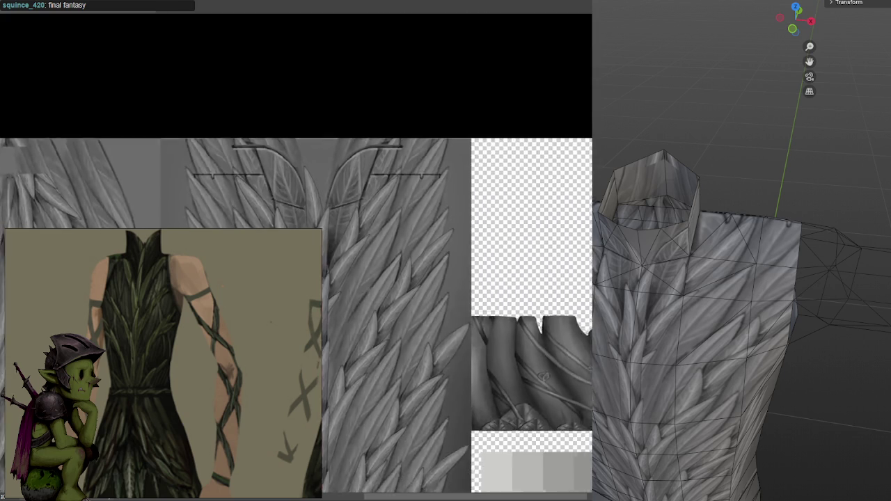
scroll(552, 185, up, 2)
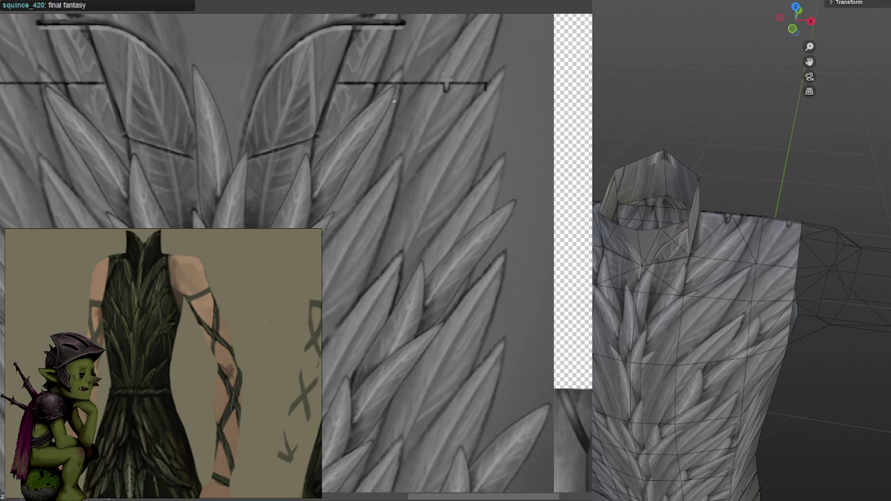
scroll(492, 133, up, 2)
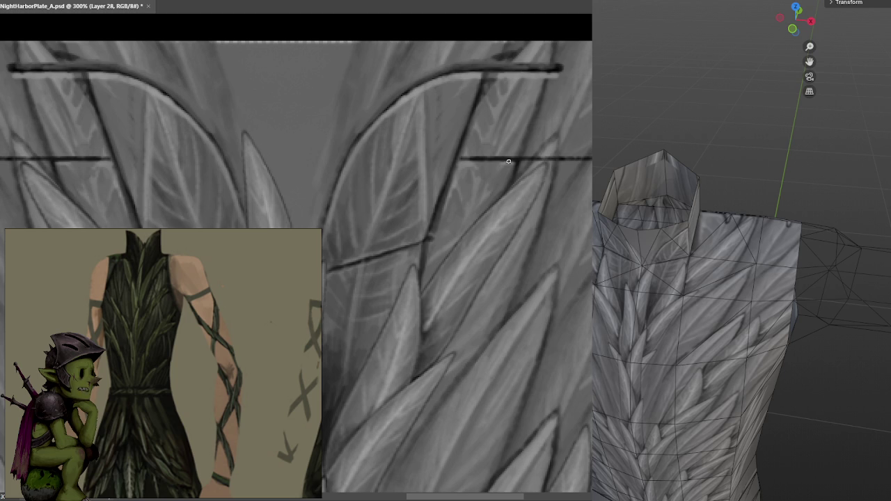
drag(508, 164, 504, 165)
Sample the dark line colour and paint small mirrored hooks under the chest lines, saving
mouse_move(501, 171)
mouse_down()
mouse_move(494, 176)
mouse_move(537, 150)
mouse_move(482, 183)
mouse_move(496, 160)
mouse_up()
key(ctrl+s)
key(ctrl+s)
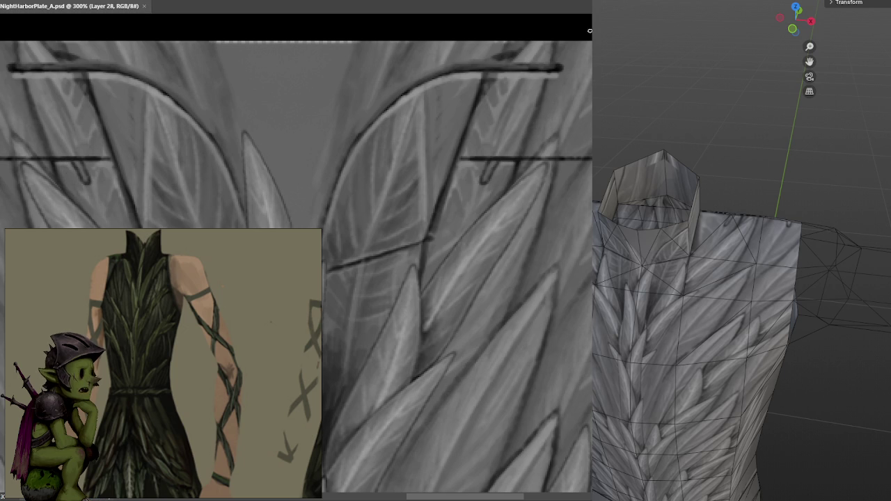
drag(587, 37, 514, 192)
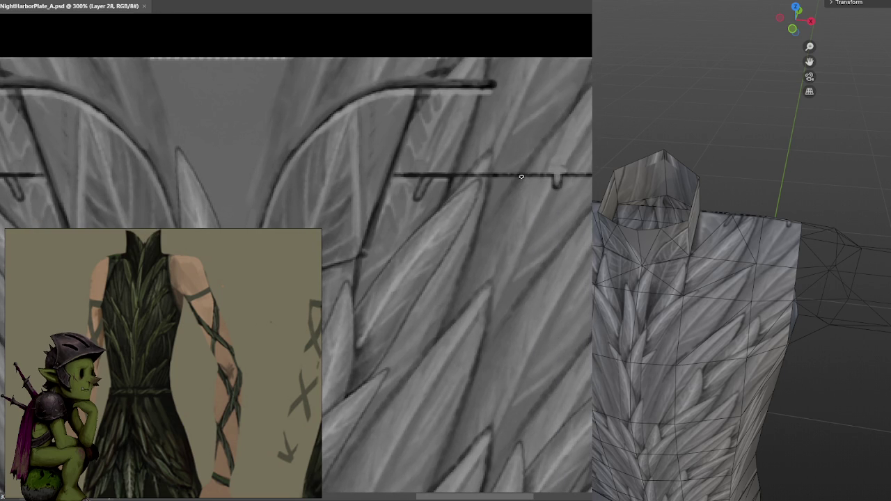
drag(518, 193, 524, 178)
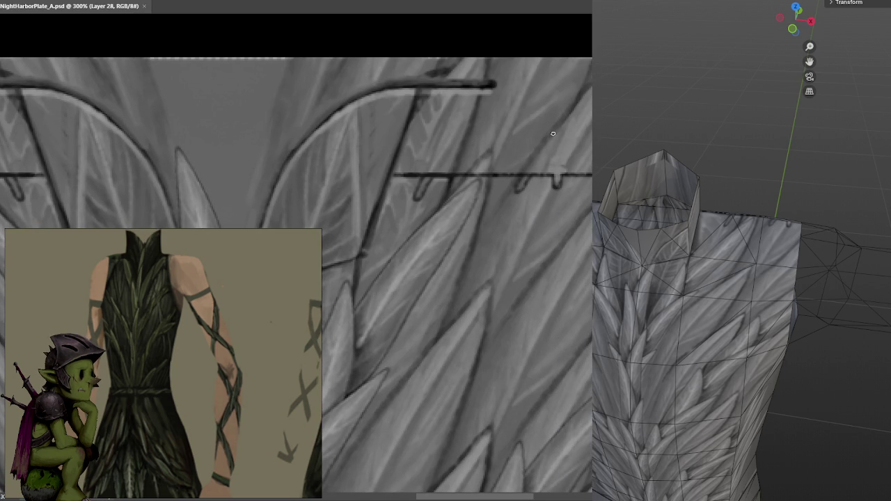
drag(577, 145, 557, 147)
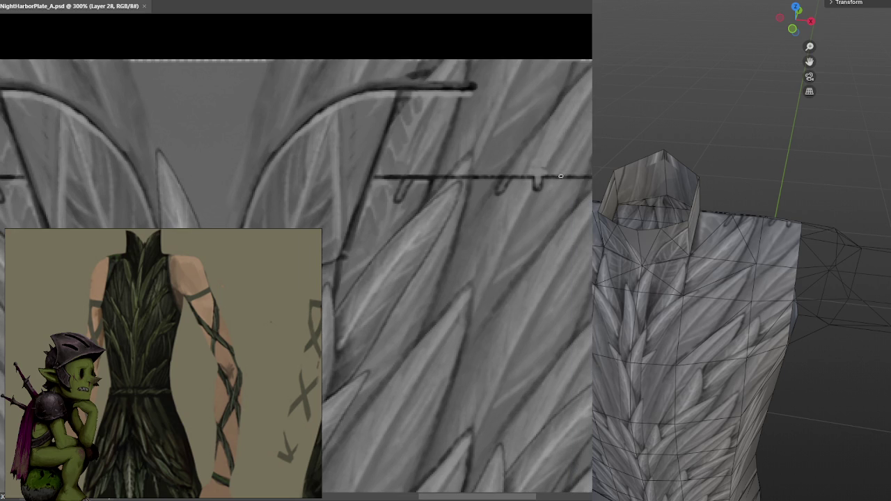
alt+click(513, 170)
drag(511, 173, 502, 185)
alt+click(519, 167)
alt+click(540, 160)
key(ctrl+s)
Add faint light and dark dabs on nearby leaves, saving to refresh the Blender preview
mouse_move(550, 159)
mouse_down()
mouse_move(564, 137)
mouse_move(591, 139)
mouse_up()
key(ctrl+s)
click(473, 170)
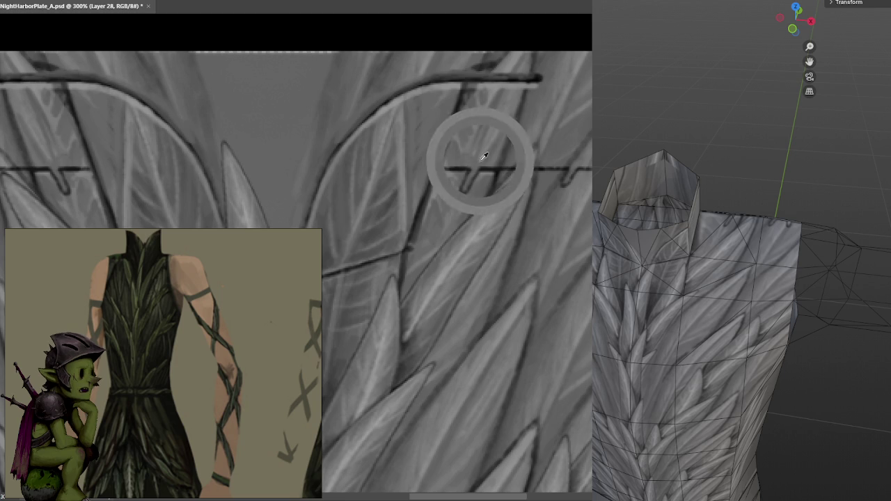
key(ctrl+s)
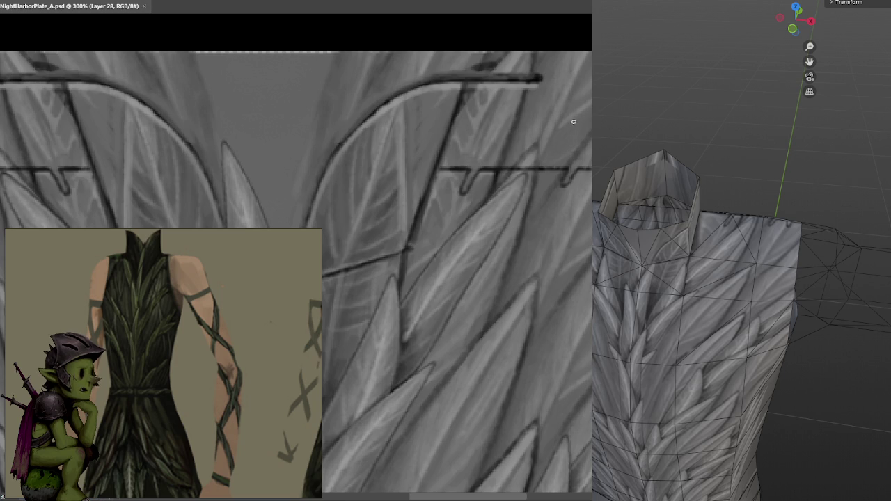
scroll(576, 139, left, 2)
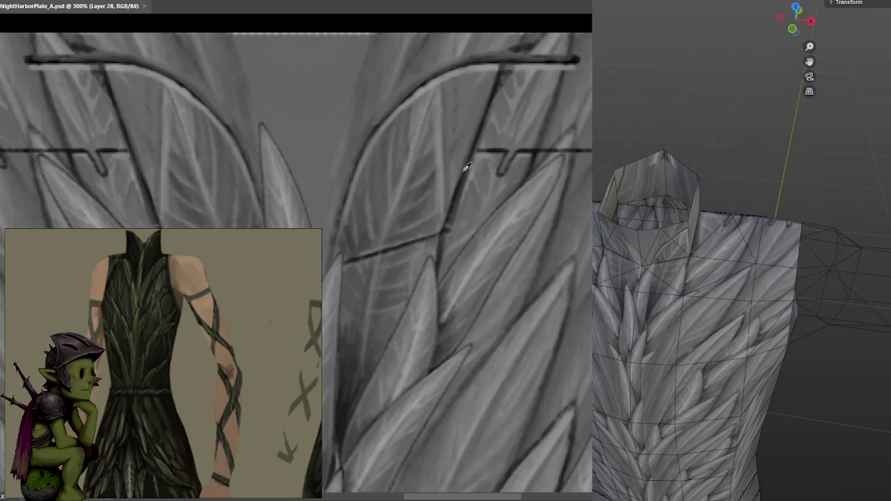
alt+click(493, 147)
click(471, 163)
alt+click(471, 188)
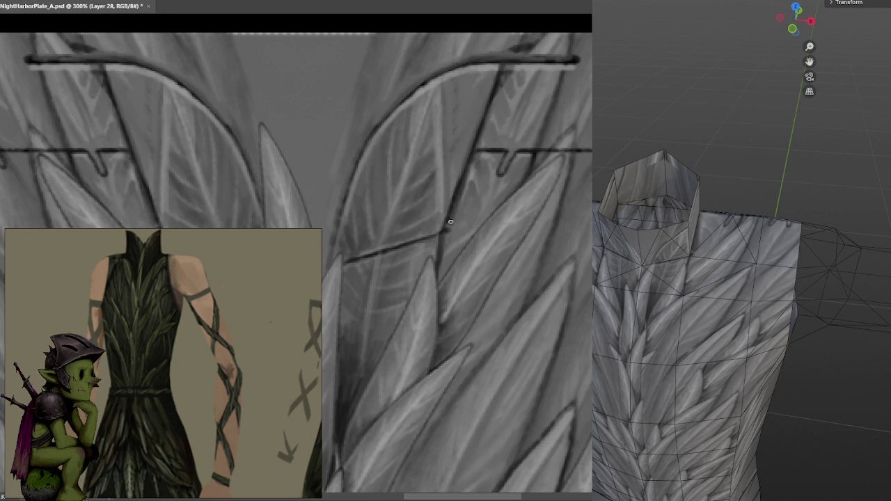
alt+click(449, 231)
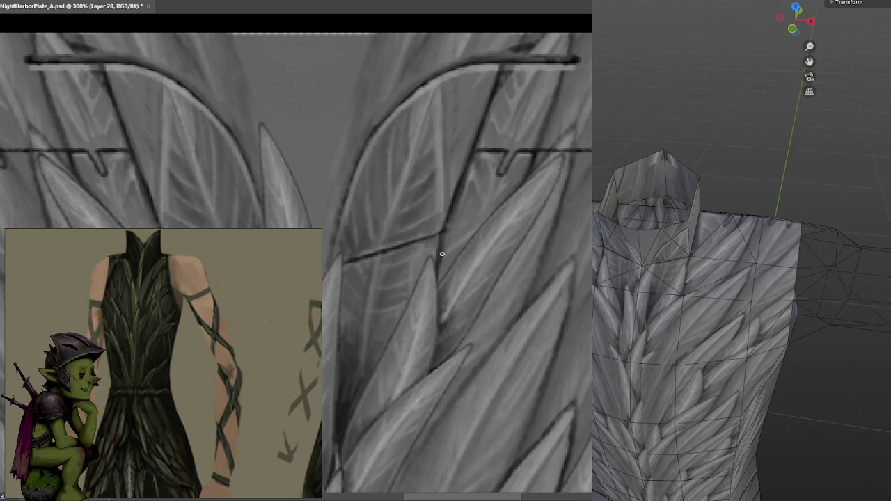
key(ctrl+s)
Add another small dark mirrored mark by the collar, undo the last mark, and resave
drag(521, 175, 504, 193)
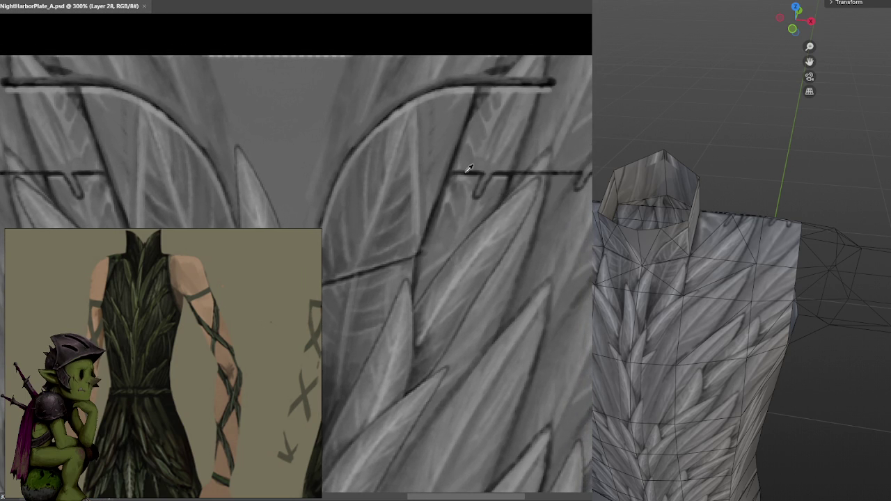
alt+click(461, 172)
drag(464, 170, 460, 182)
key(ctrl+s)
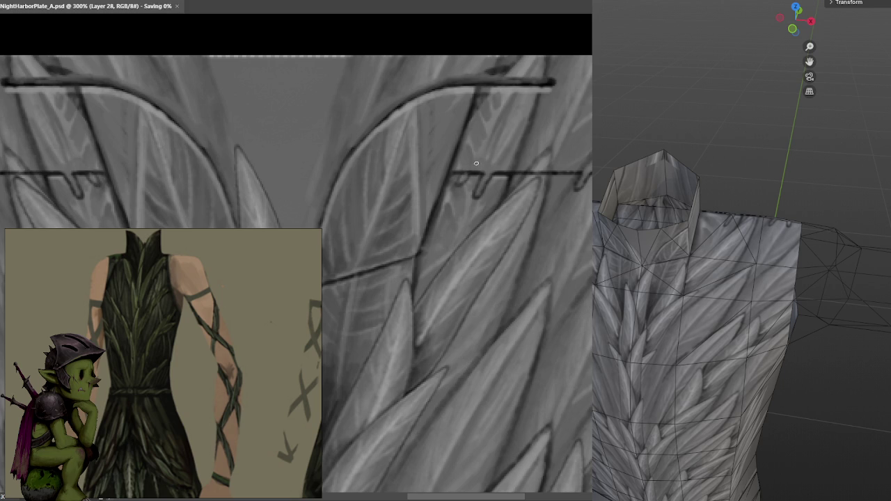
click(532, 128)
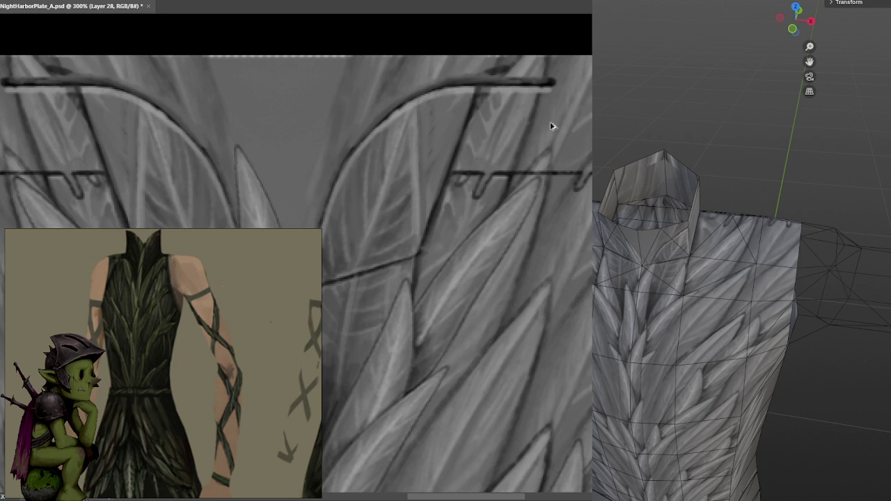
key(ctrl+z)
key(ctrl+s)
scroll(587, 46, right, 2)
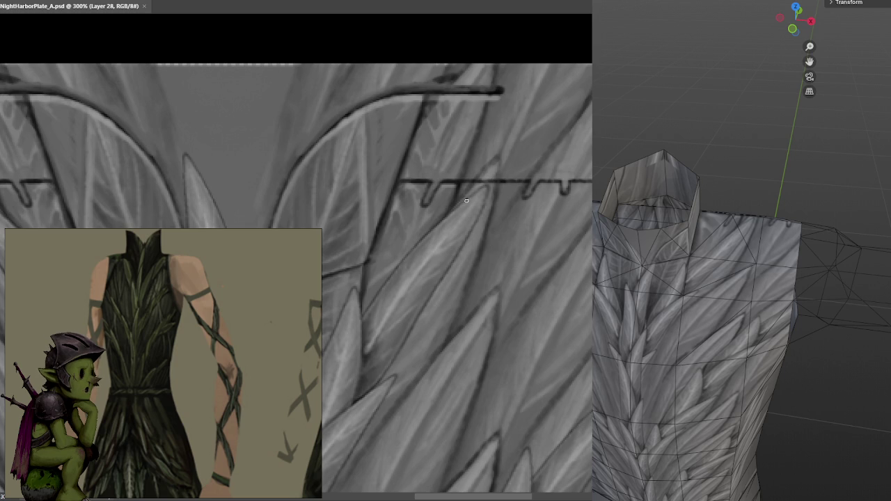
alt+scroll(533, 152, down, 2)
alt+scroll(567, 103, down, 2)
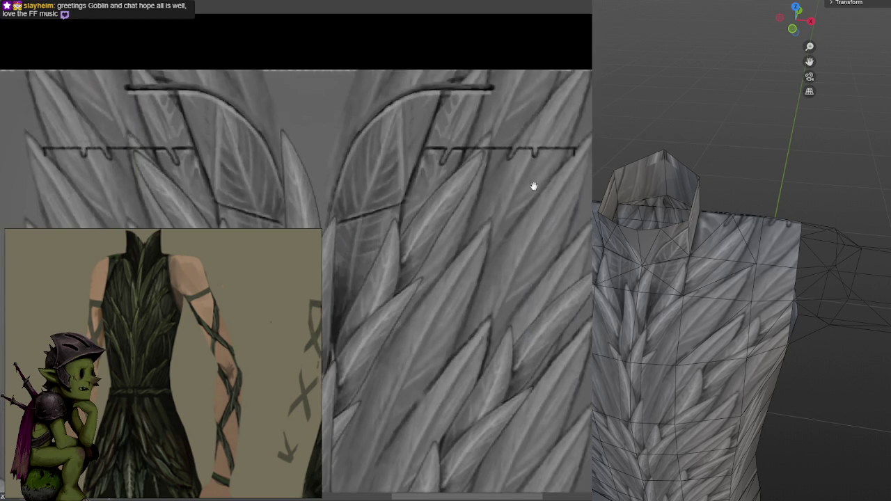
alt+scroll(537, 175, down, 2)
alt+scroll(523, 172, up, 2)
alt+scroll(522, 173, down, 2)
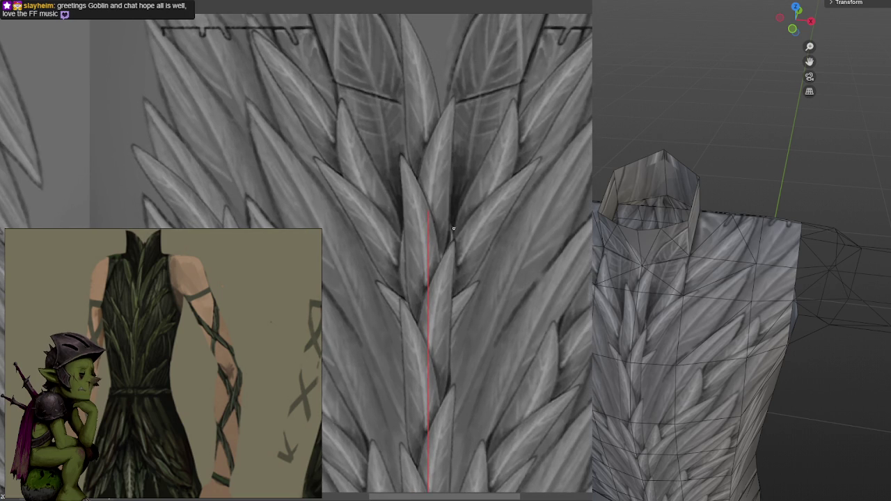
alt+scroll(297, 256, down, 2)
alt+scroll(296, 256, down, 1)
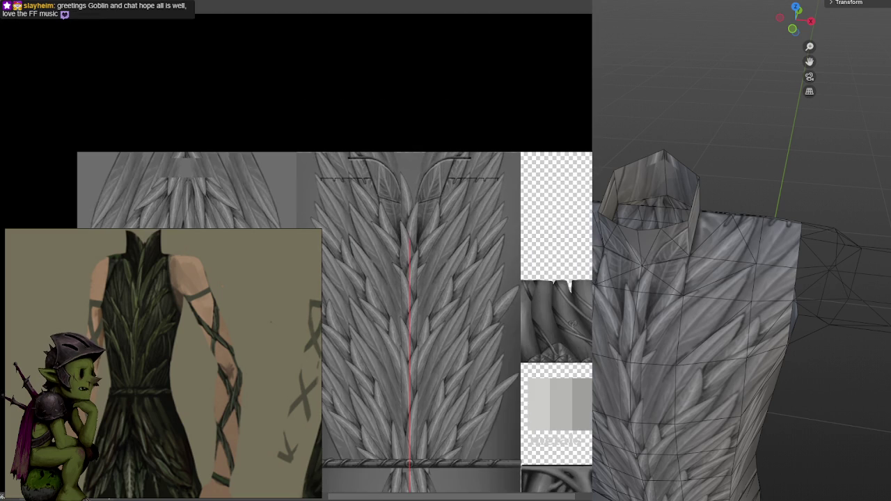
alt+scroll(394, 305, up, 1)
alt+scroll(394, 304, up, 2)
alt+scroll(394, 304, up, 2)
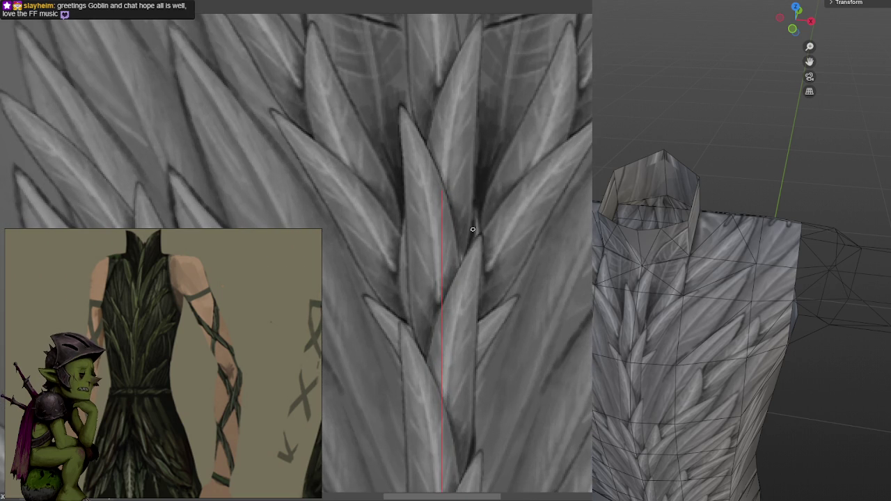
drag(559, 198, 567, 160)
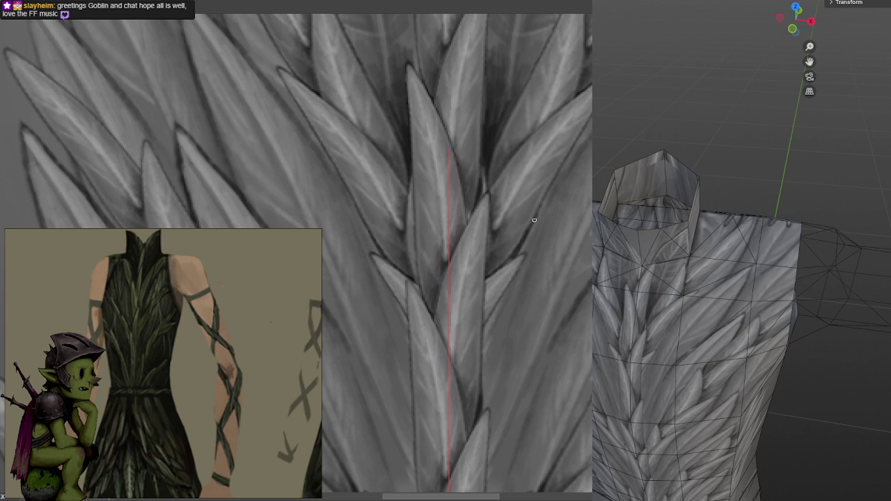
mouse_move(524, 233)
mouse_down()
mouse_move(532, 271)
mouse_move(519, 239)
mouse_up()
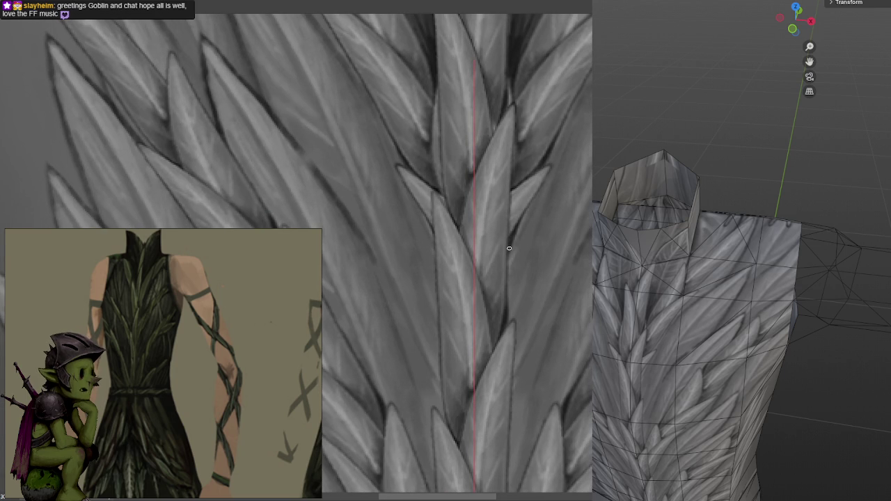
alt+scroll(533, 217, down, 3)
drag(550, 215, 570, 162)
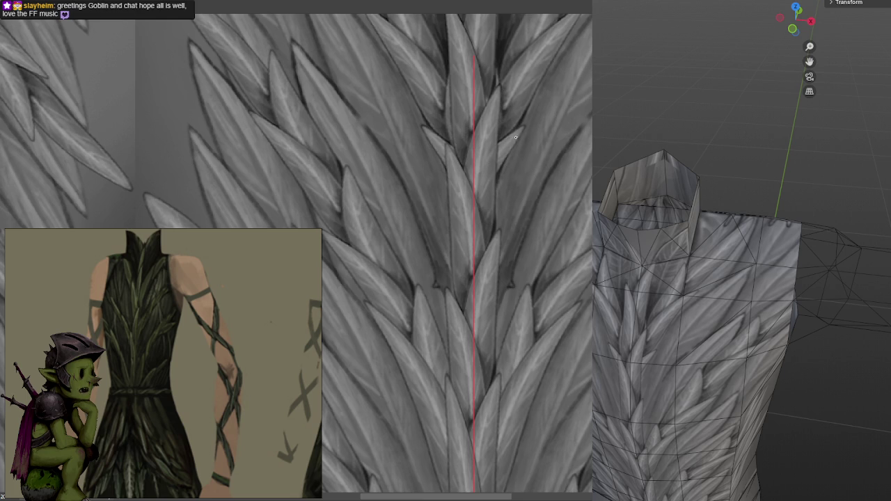
middle_drag(512, 143, 538, 176)
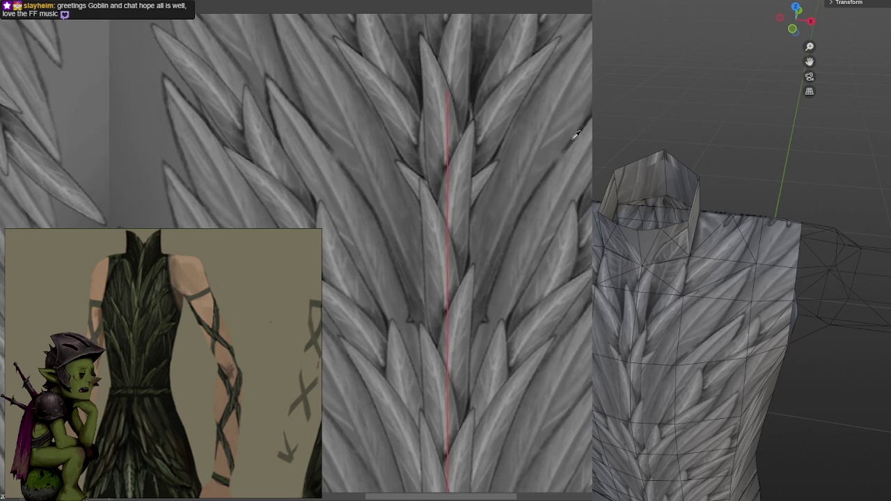
scroll(571, 138, down, 2)
scroll(564, 142, down, 2)
scroll(466, 126, up, 4)
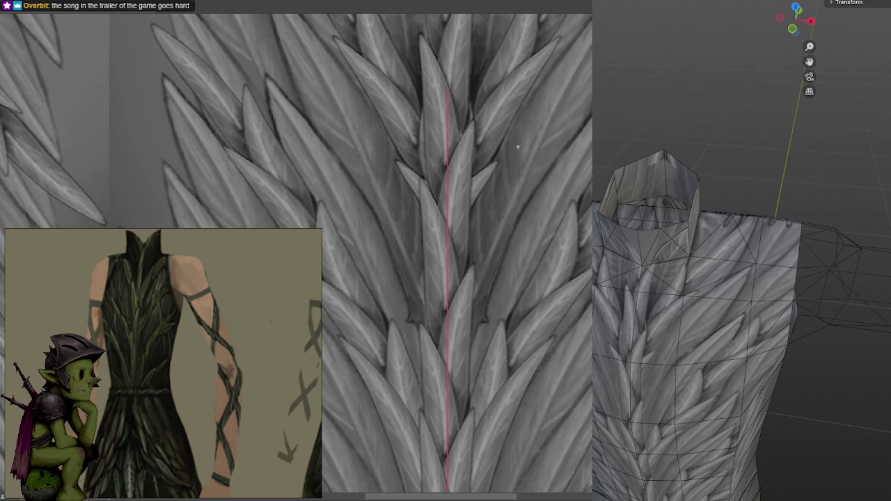
middle_drag(536, 105, 508, 147)
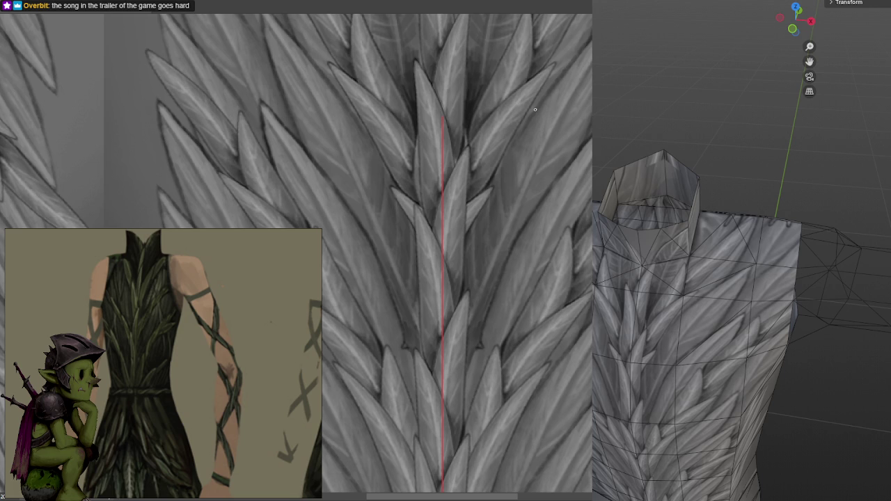
mouse_move(534, 109)
middle_down()
mouse_move(552, 136)
mouse_move(544, 182)
middle_up()
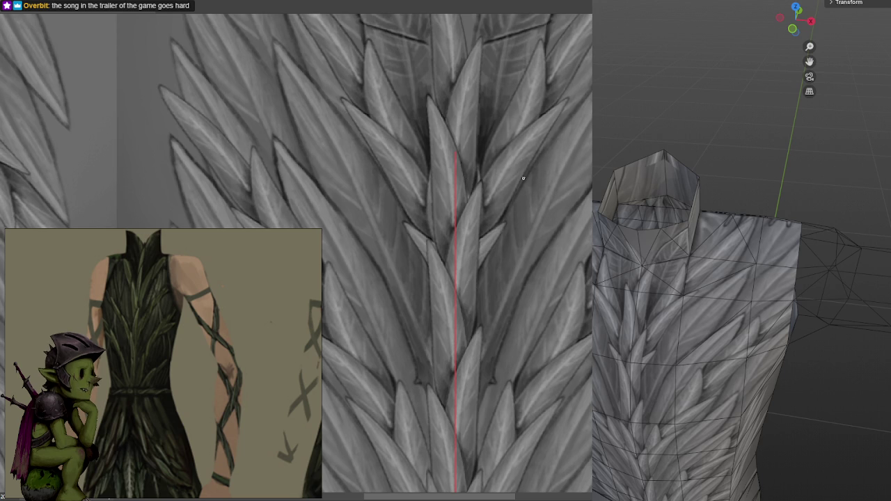
scroll(558, 202, down, 2)
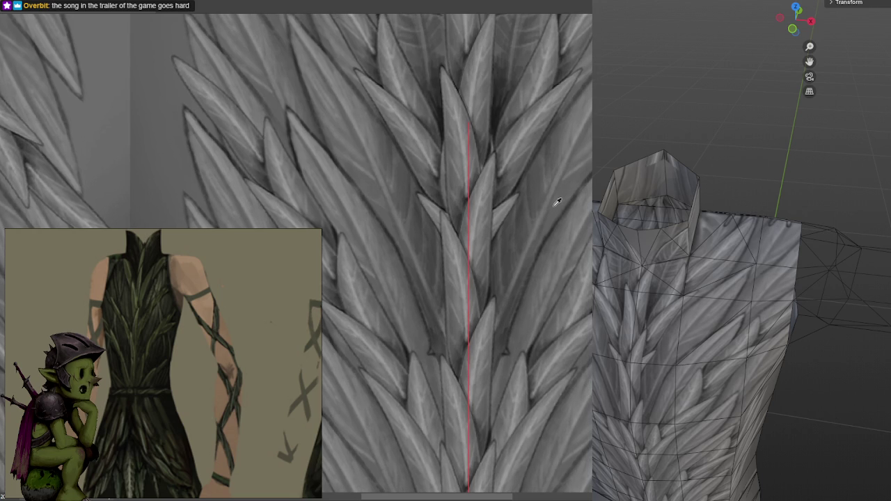
scroll(558, 202, down, 1)
scroll(558, 203, up, 1)
scroll(557, 203, up, 2)
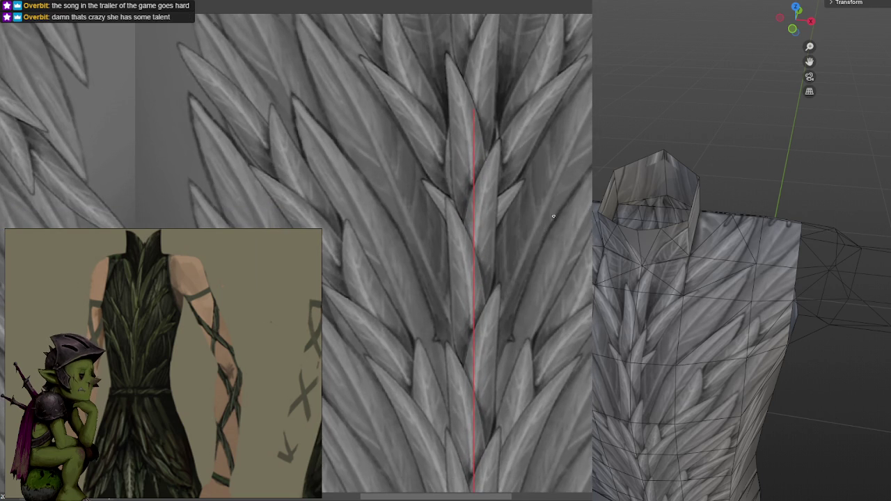
scroll(545, 228, up, 1)
Zoom in near the red centre line and paint small dark mirrored marks on the leaves
scroll(546, 228, down, 3)
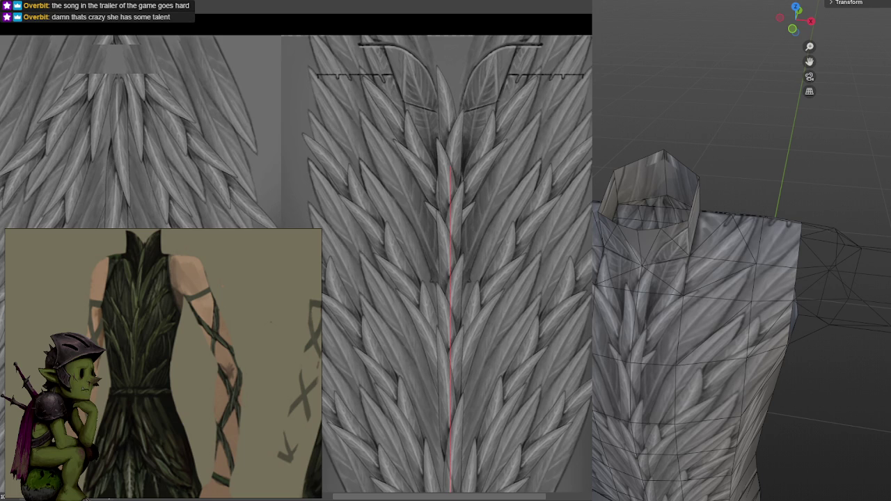
scroll(575, 191, up, 2)
scroll(575, 192, up, 2)
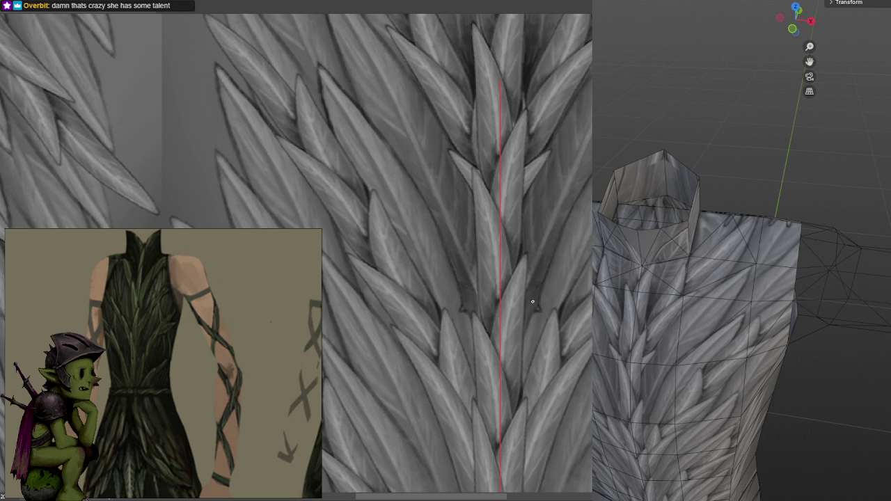
mouse_move(528, 300)
mouse_down()
mouse_move(525, 326)
mouse_move(535, 292)
mouse_up()
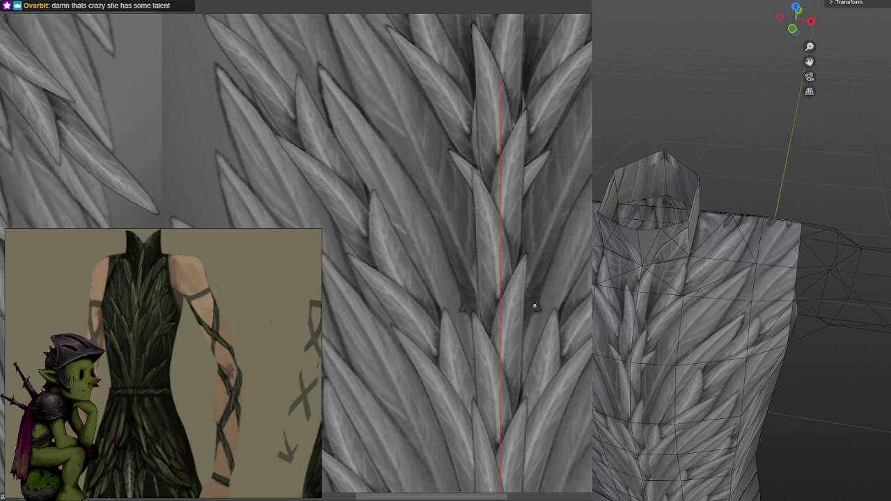
scroll(522, 292, up, 2)
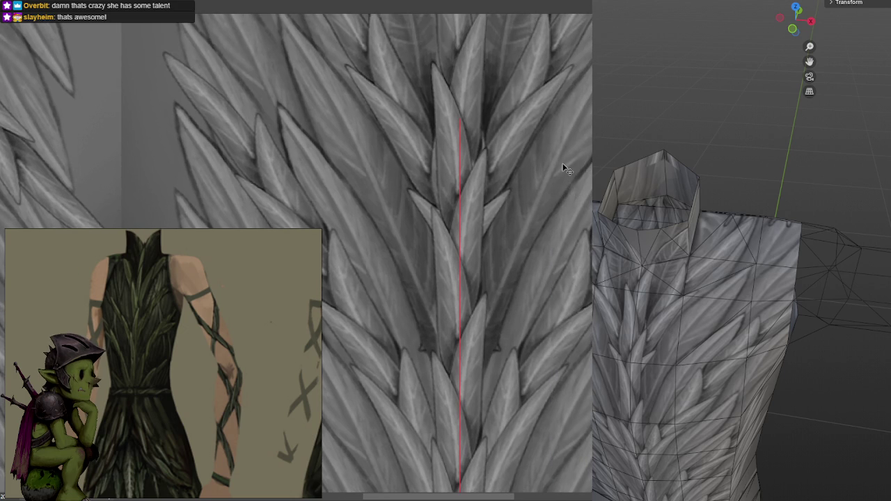
middle_drag(561, 165, 544, 147)
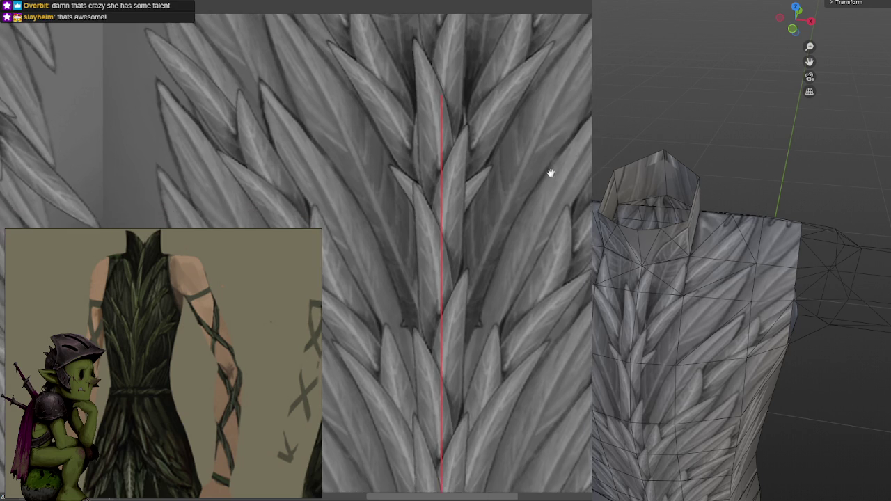
Darken the leaf edges along the central seam with mirrored strokes, undoing and redoing the latest
mouse_move(575, 74)
middle_down()
mouse_move(529, 181)
mouse_move(508, 206)
middle_up()
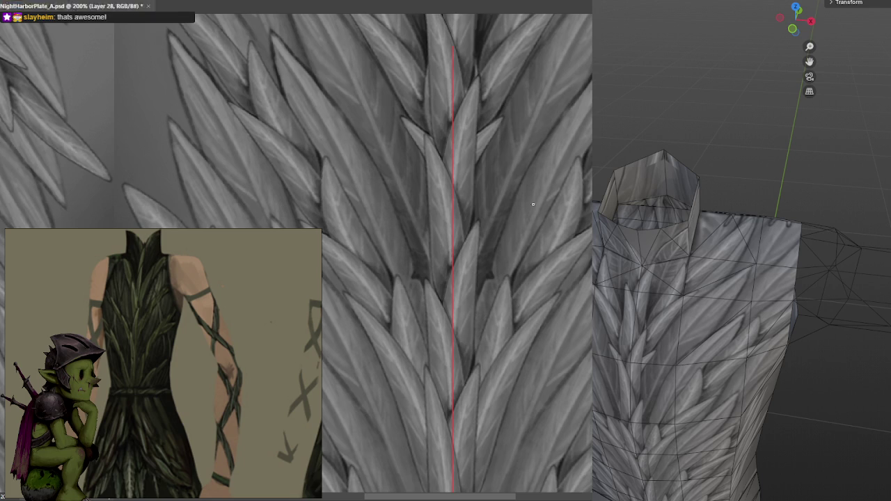
middle_drag(568, 116, 546, 178)
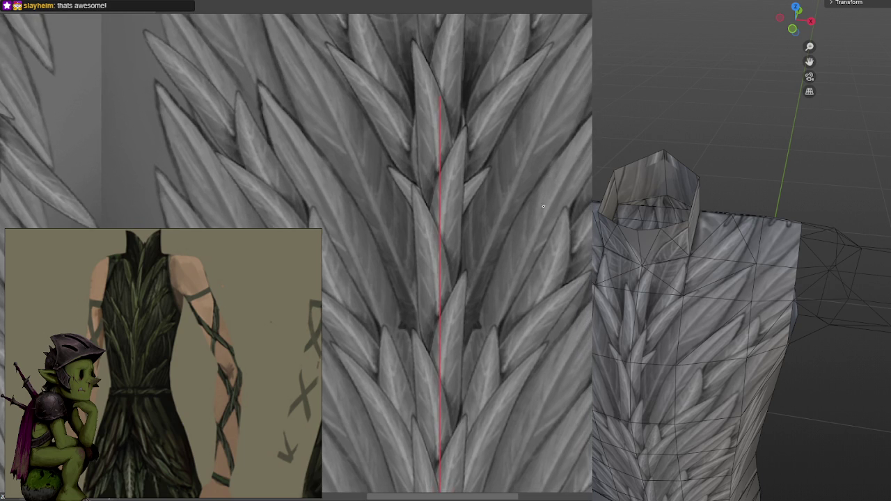
drag(562, 172, 577, 139)
key(ctrl+z)
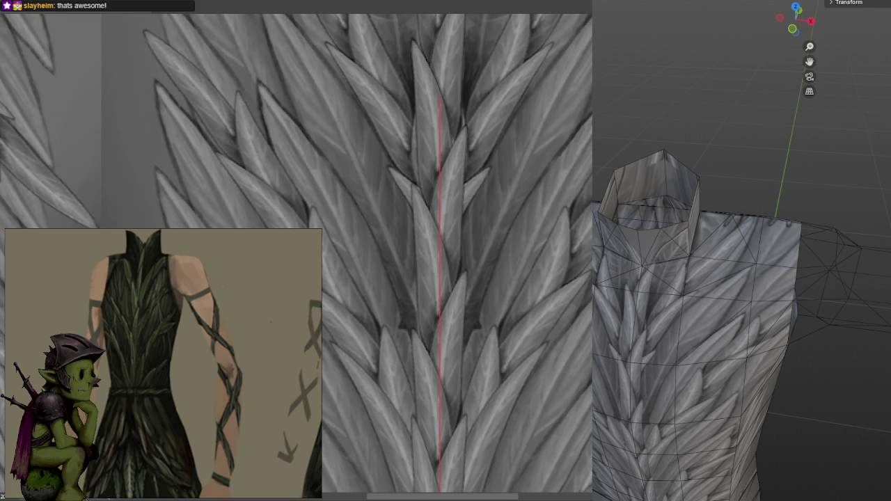
middle_drag(570, 170, 585, 171)
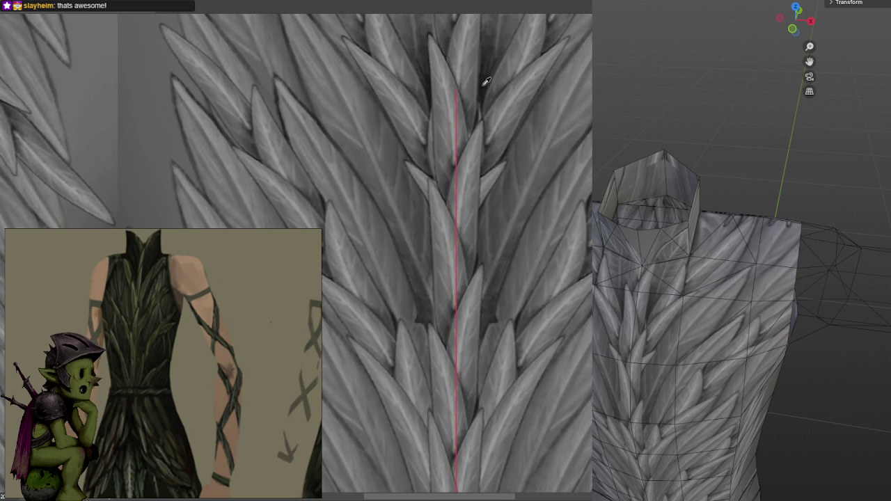
middle_drag(480, 342, 493, 308)
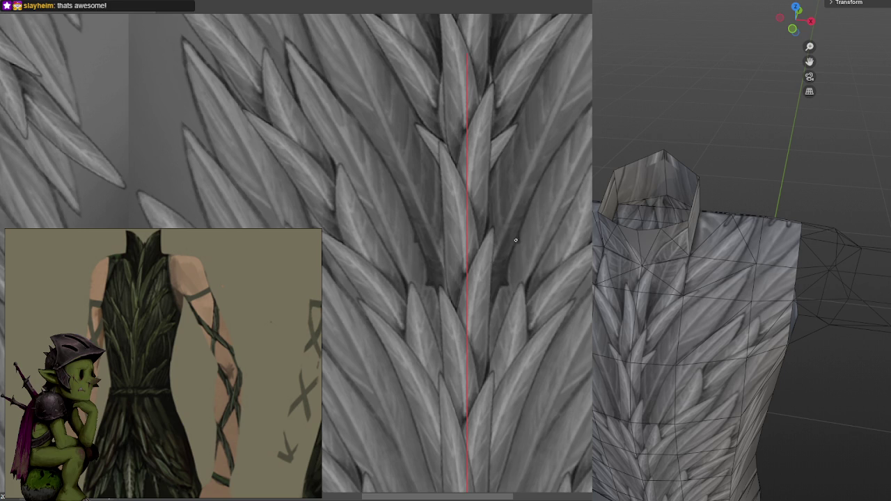
scroll(509, 242, up, 2)
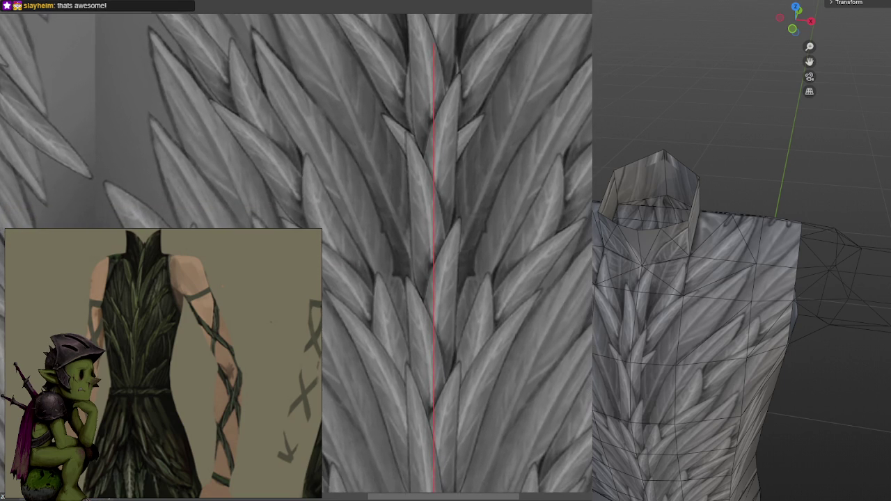
Add faint strokes and darken the edges of the right-side leaves beside the seam
mouse_move(589, 152)
mouse_down()
mouse_move(580, 137)
mouse_move(517, 133)
mouse_up()
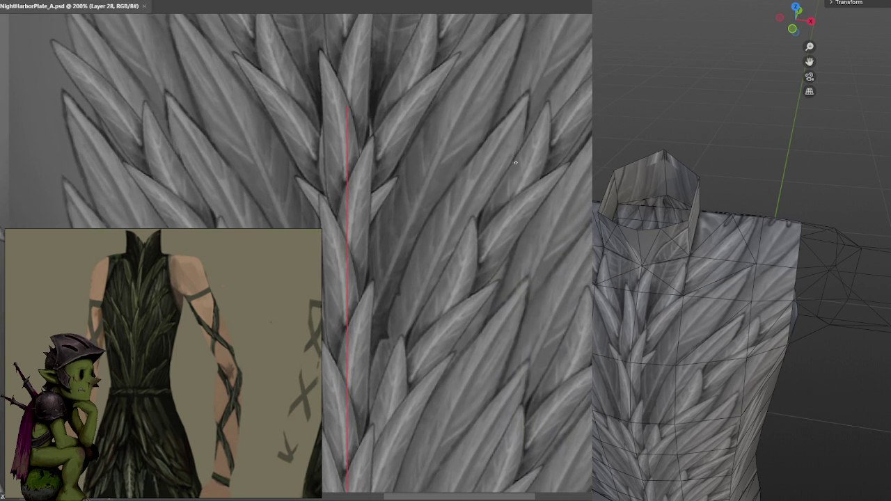
drag(523, 103, 497, 131)
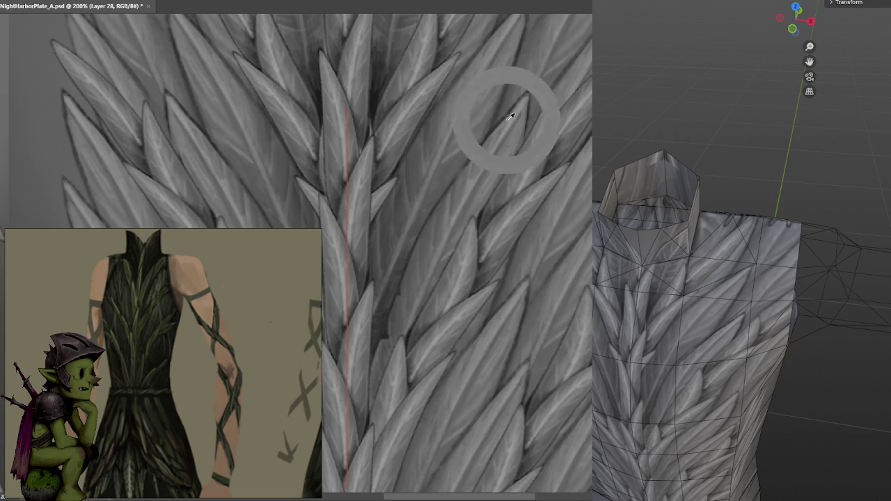
drag(564, 160, 569, 99)
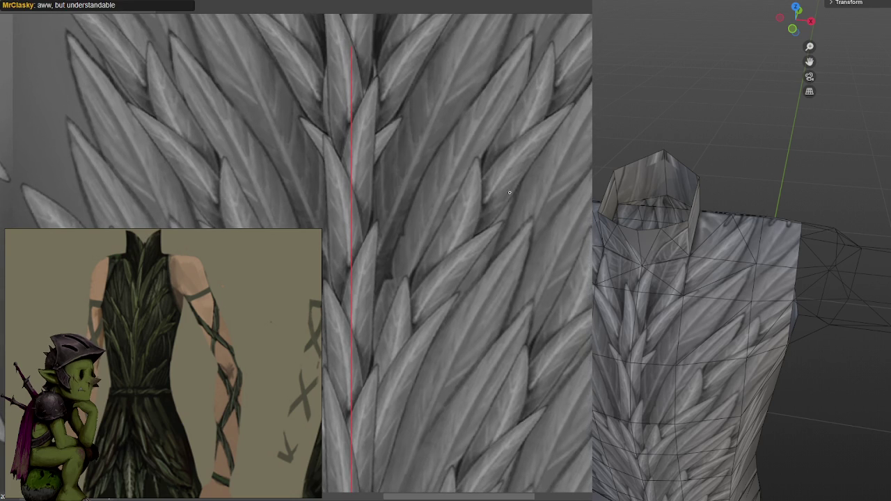
drag(519, 183, 570, 115)
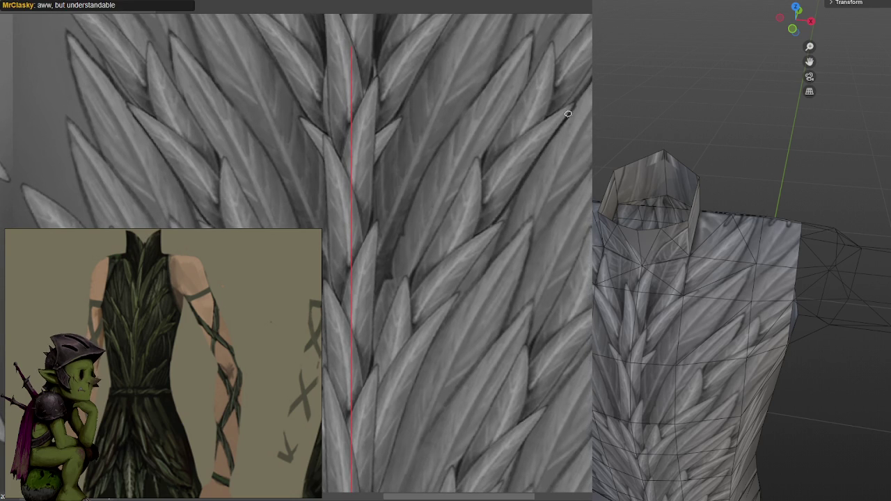
scroll(565, 119, up, 1)
scroll(551, 155, up, 1)
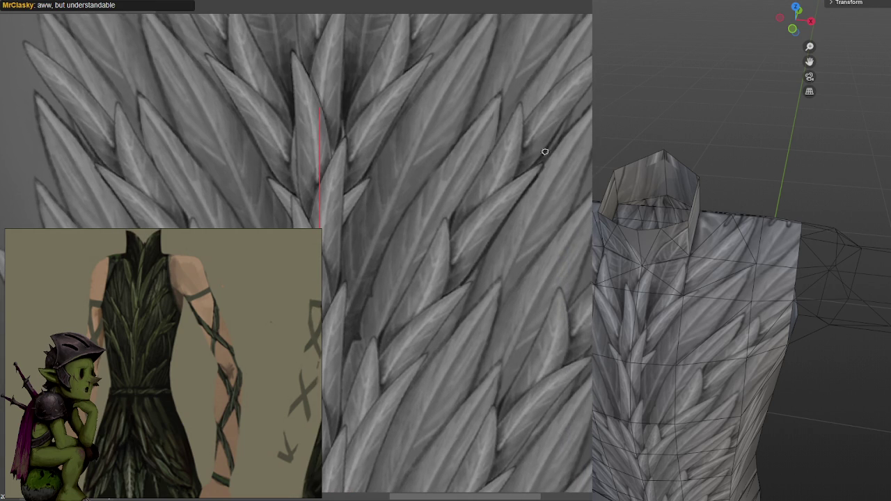
scroll(550, 139, down, 1)
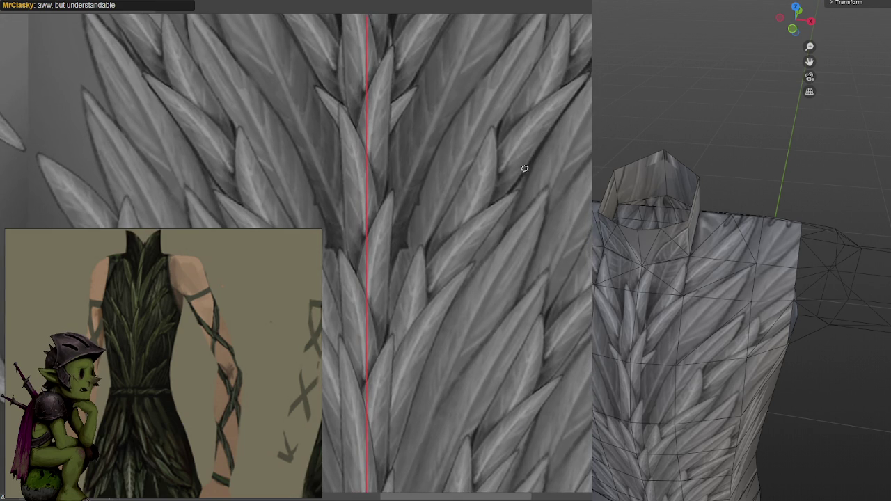
middle_drag(529, 163, 566, 138)
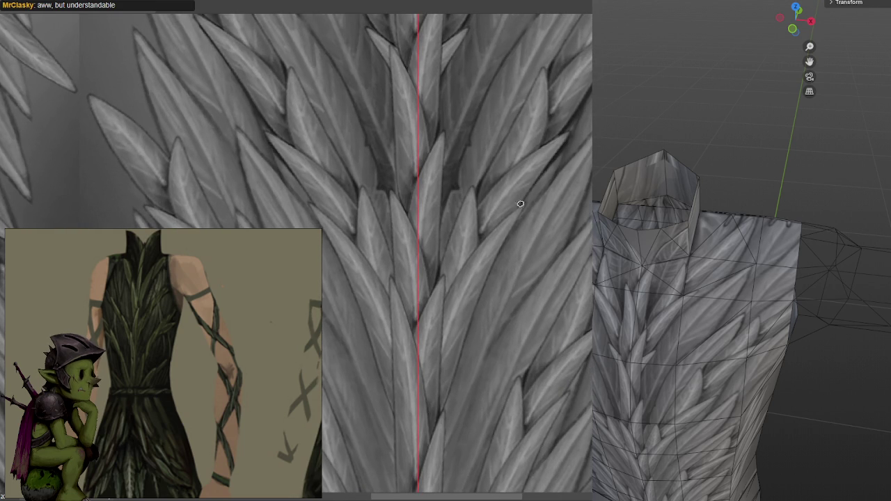
middle_drag(519, 207, 571, 160)
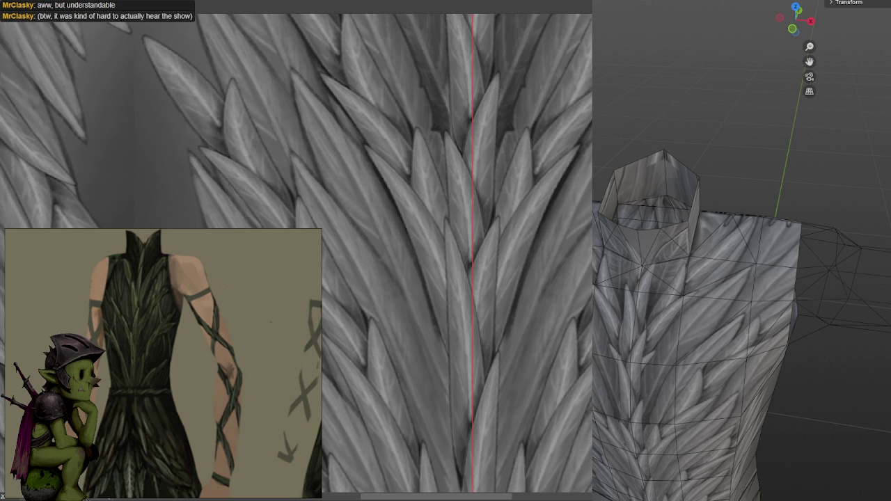
Zoom out to review the refined seam leaves above the waist belt
scroll(527, 238, down, 1)
scroll(528, 238, down, 1)
scroll(528, 237, up, 2)
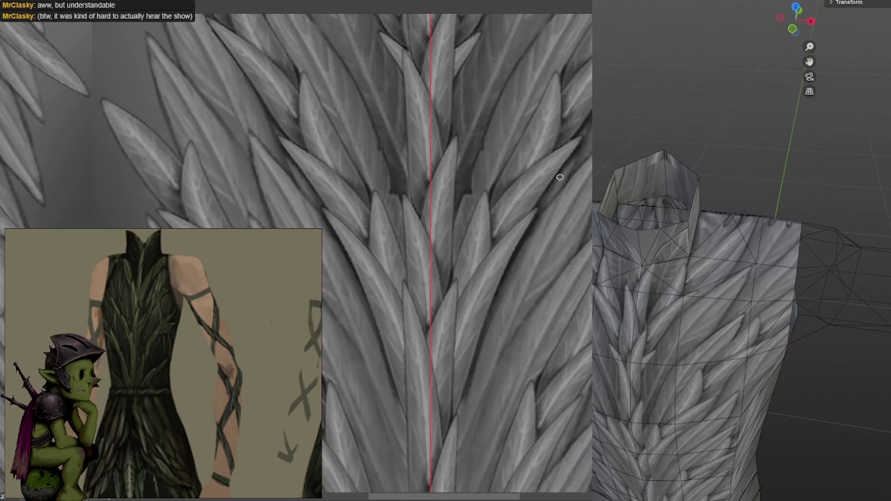
scroll(571, 161, down, 2)
scroll(574, 161, down, 2)
scroll(581, 160, down, 1)
scroll(584, 160, up, 1)
scroll(545, 74, up, 3)
Turn off Photoshop's mirrored painting symmetry from the options bar
click(480, 6)
click(483, 7)
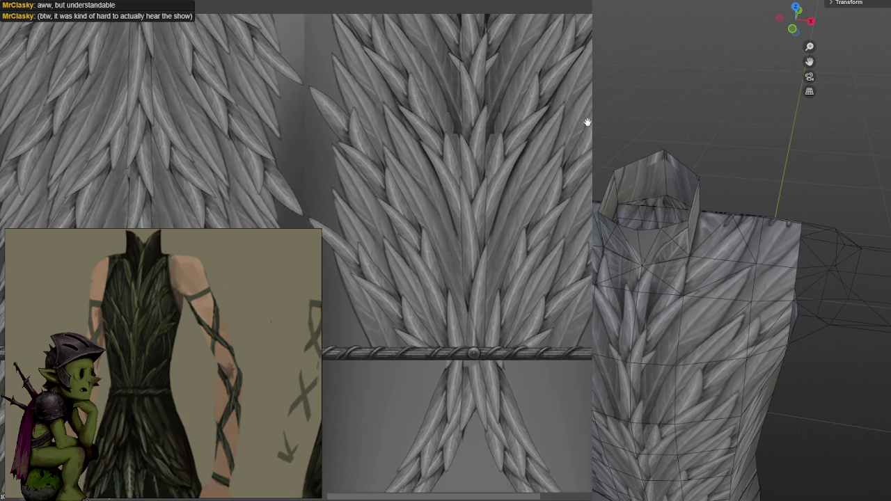
scroll(567, 211, down, 2)
scroll(567, 210, down, 2)
scroll(567, 211, down, 1)
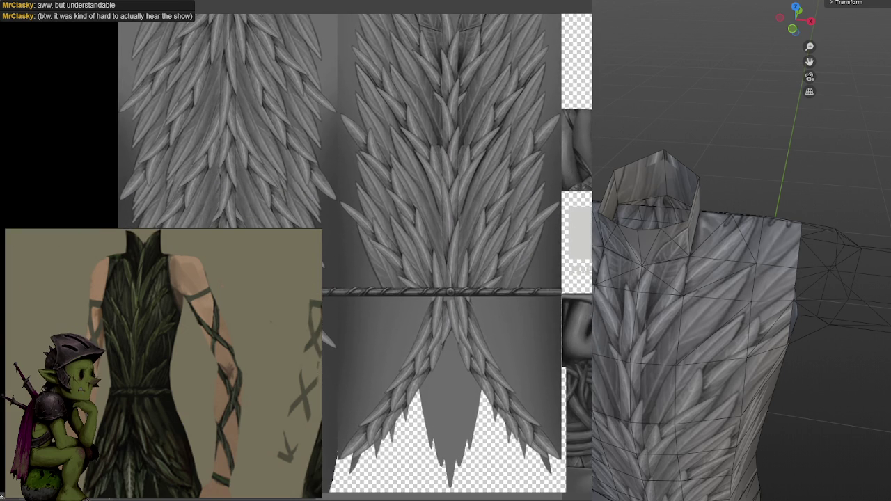
scroll(555, 209, up, 2)
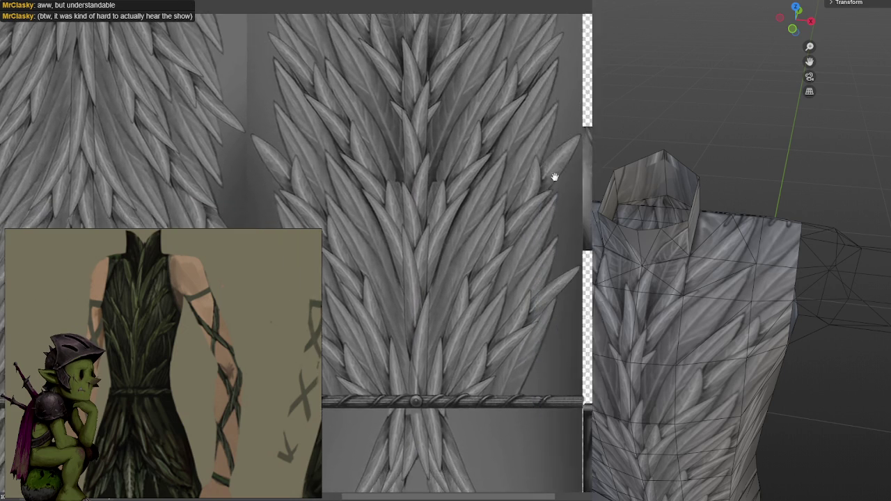
scroll(555, 179, down, 2)
scroll(395, 248, up, 1)
scroll(395, 248, up, 1)
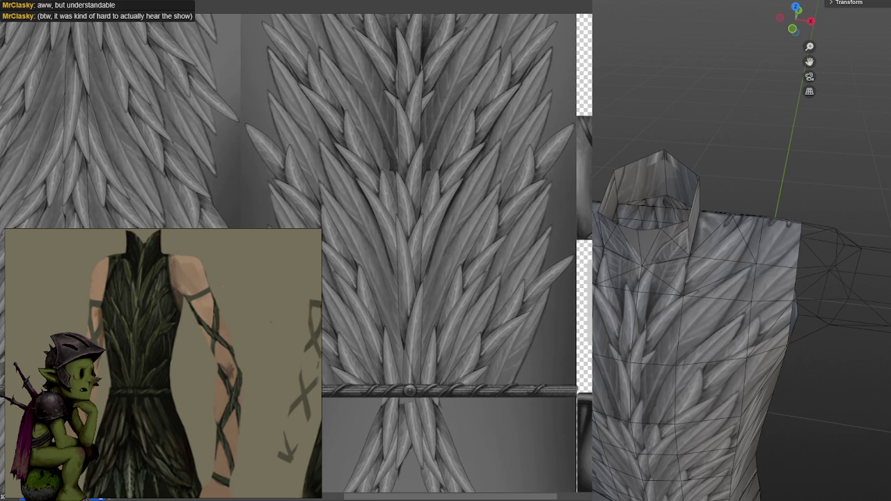
Orbit the Blender torso to the front in textured shading with wireframe and grid overlays hidden
middle_drag(704, 334, 747, 340)
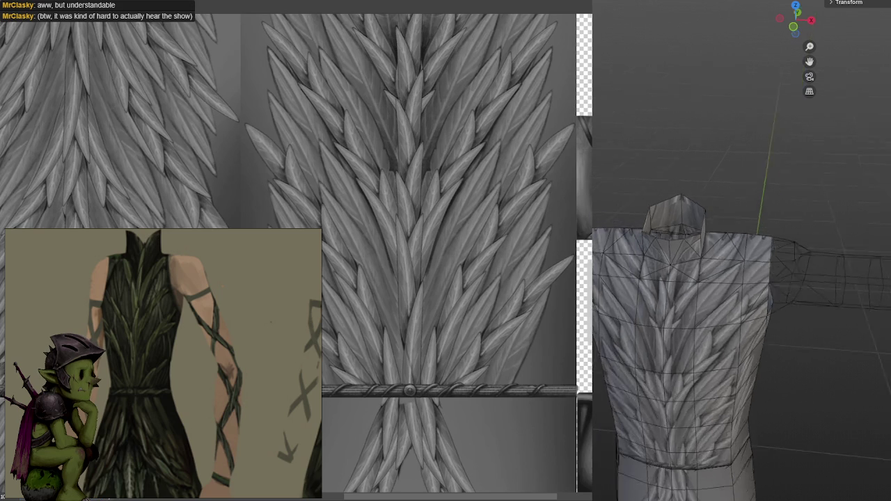
key(shift+z)
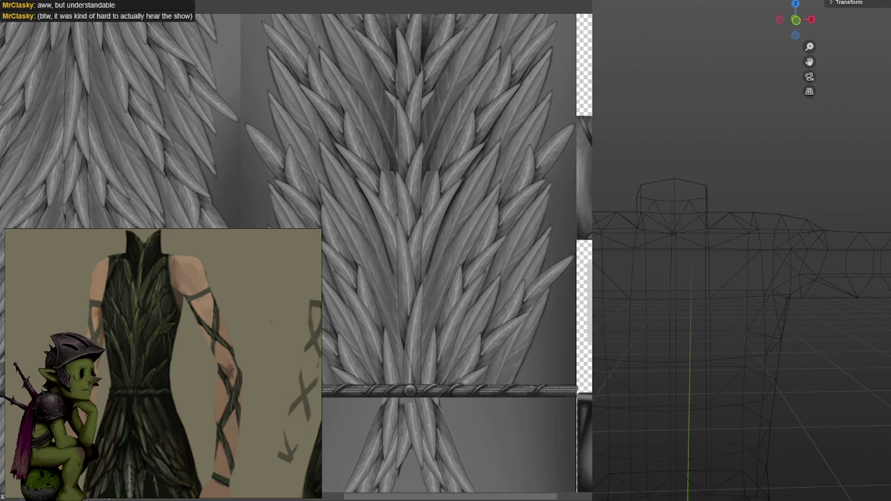
key(shift+z)
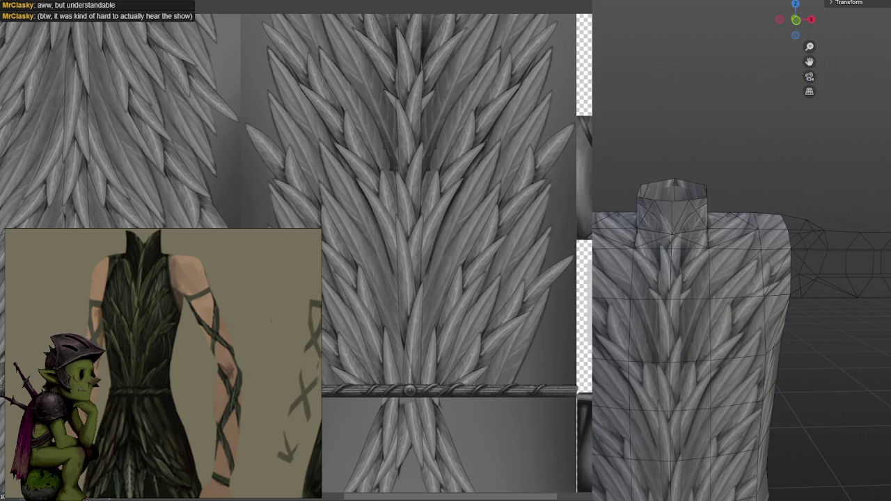
click(853, 2)
key(shift+alt+z)
middle_drag(811, 265, 788, 216)
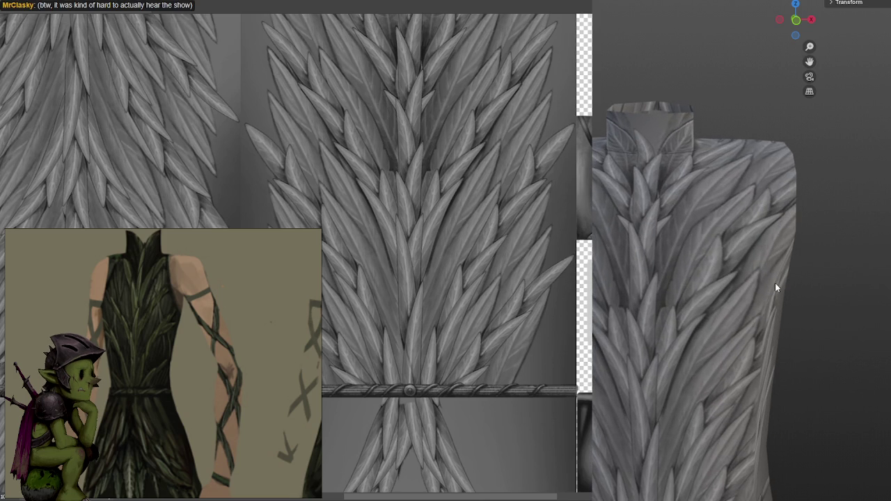
Zoom in close on the chest leaves to inspect the painted details
middle_drag(480, 167, 537, 120)
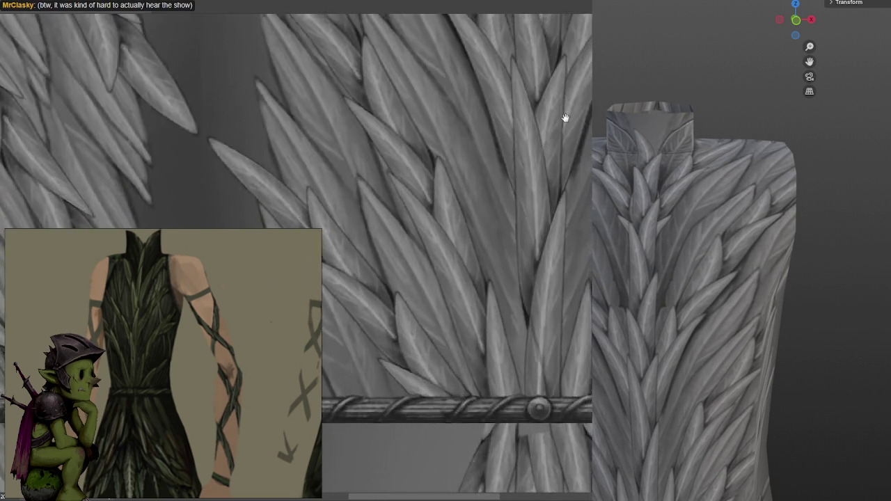
scroll(571, 94, up, 2)
scroll(505, 313, up, 2)
scroll(512, 132, down, 1)
scroll(528, 215, up, 1)
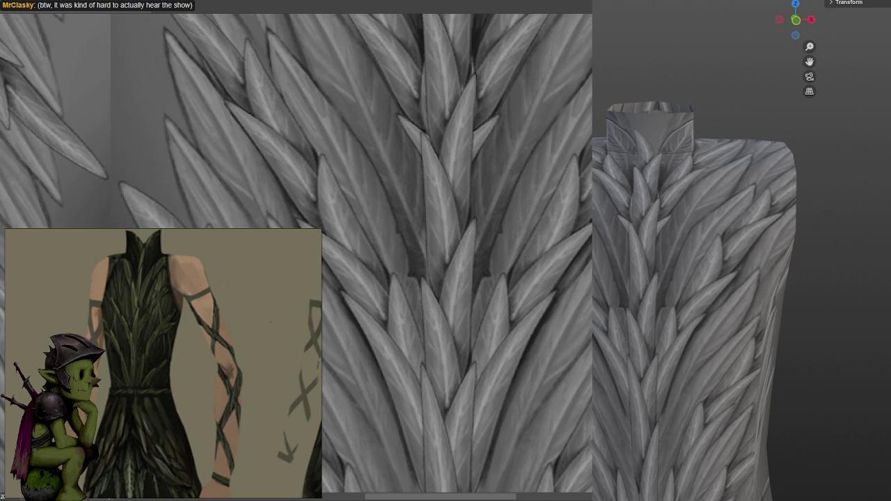
scroll(474, 285, down, 1)
scroll(473, 285, down, 2)
scroll(474, 285, down, 1)
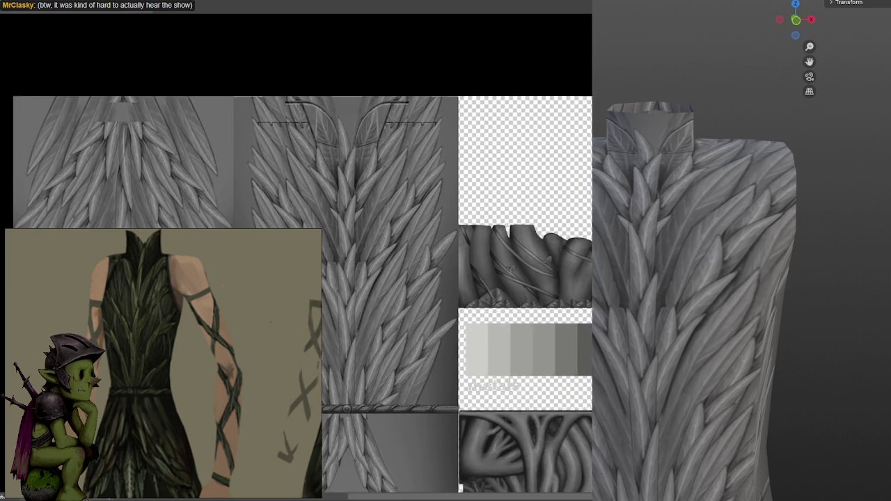
scroll(453, 264, up, 2)
scroll(454, 264, up, 2)
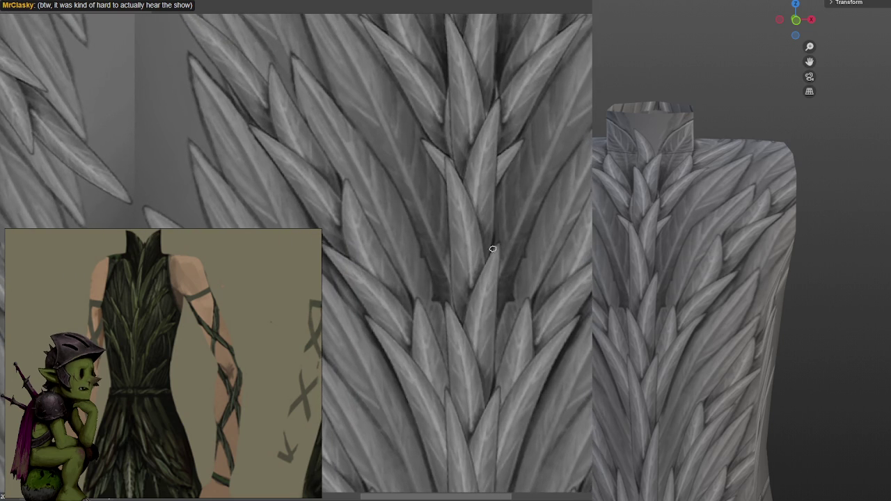
scroll(533, 132, up, 1)
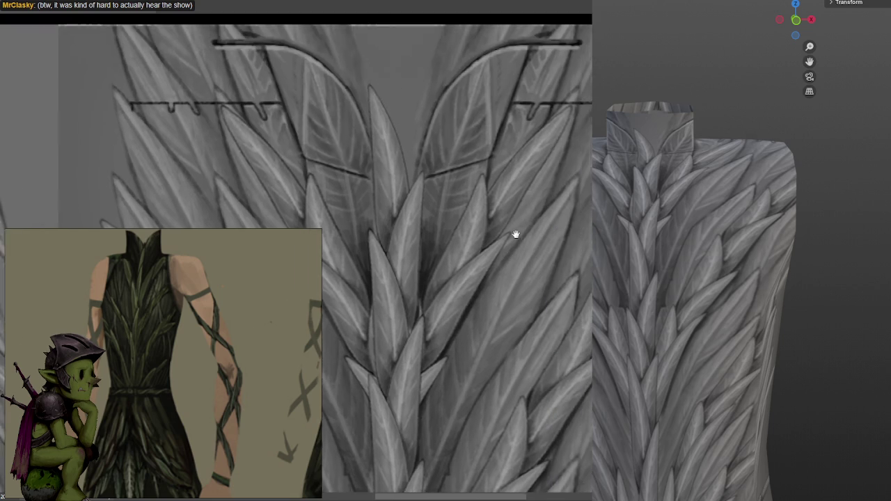
Pan up to the upper chest leaves, check the zoom, and save NightHarborPlate_A.psd
middle_drag(514, 195, 514, 235)
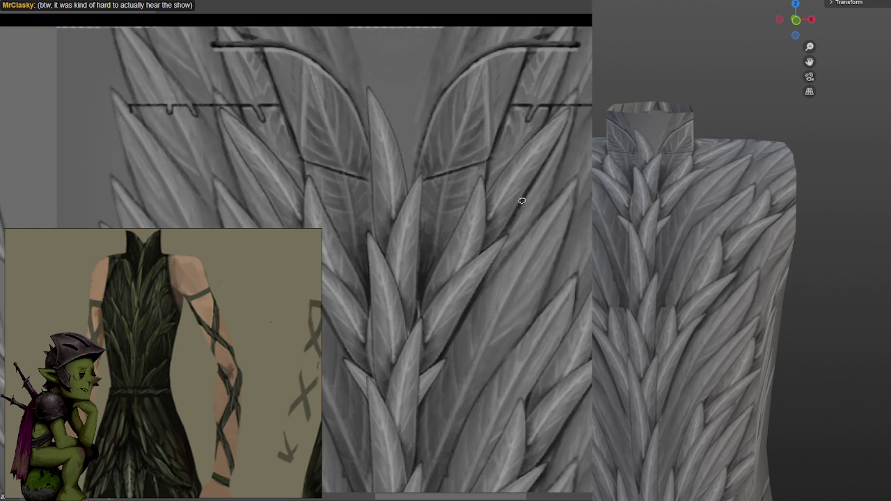
middle_drag(514, 239, 579, 166)
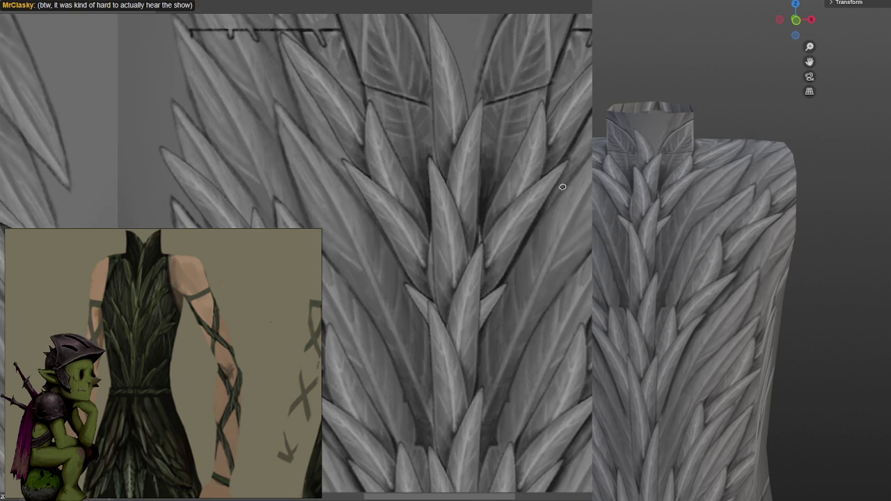
middle_drag(505, 300, 543, 207)
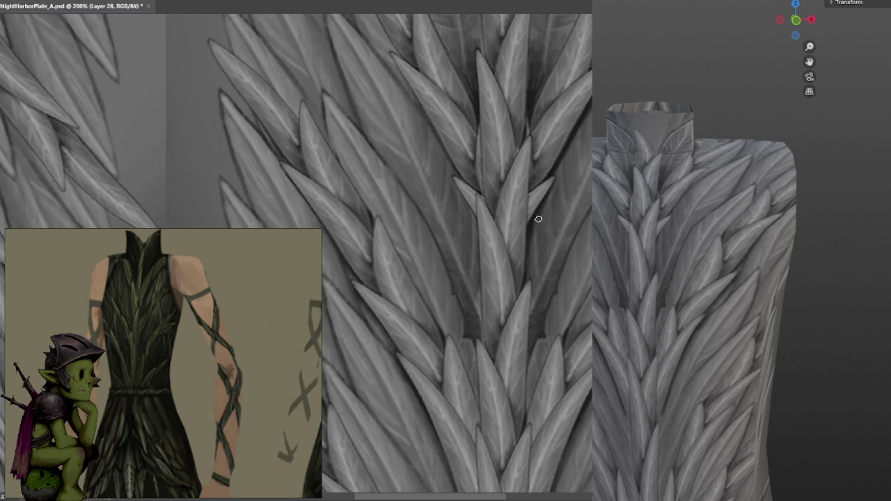
key(ctrl+minus)
key(ctrl+minus)
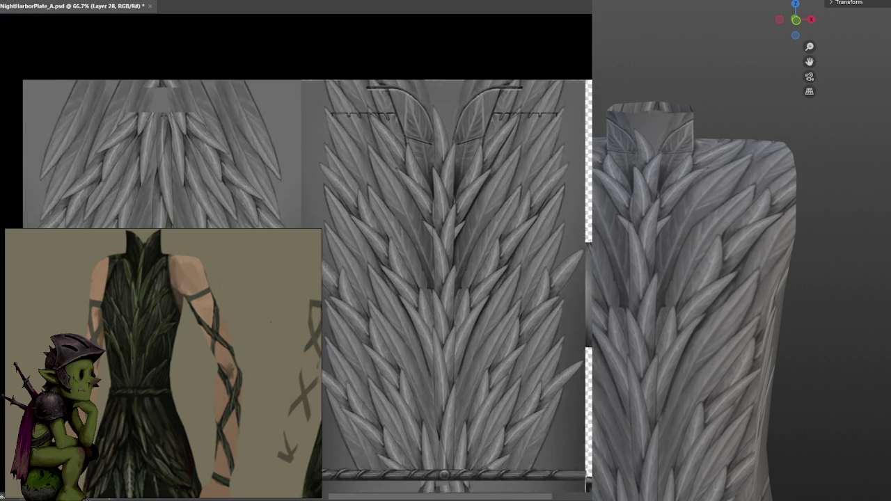
key(ctrl+plus)
key(ctrl+s)
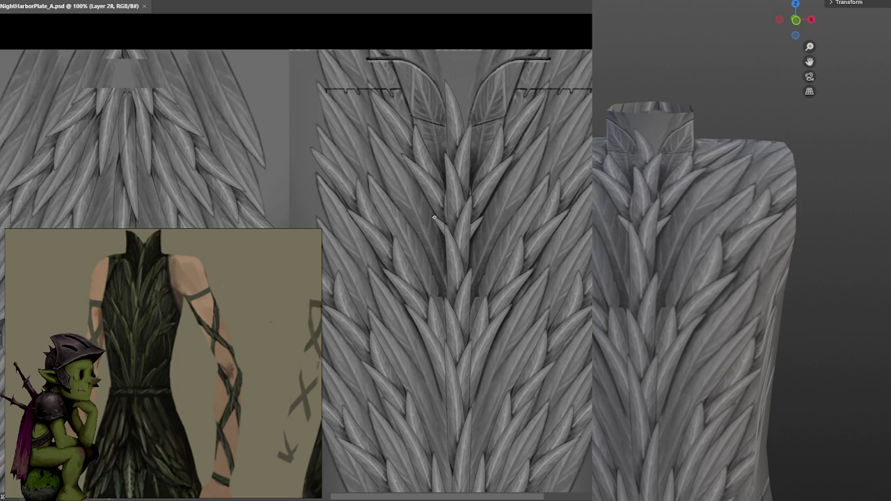
Turn on the last-used mirror symmetry, hide its axis guide, and pan down to the belt
click(444, 19)
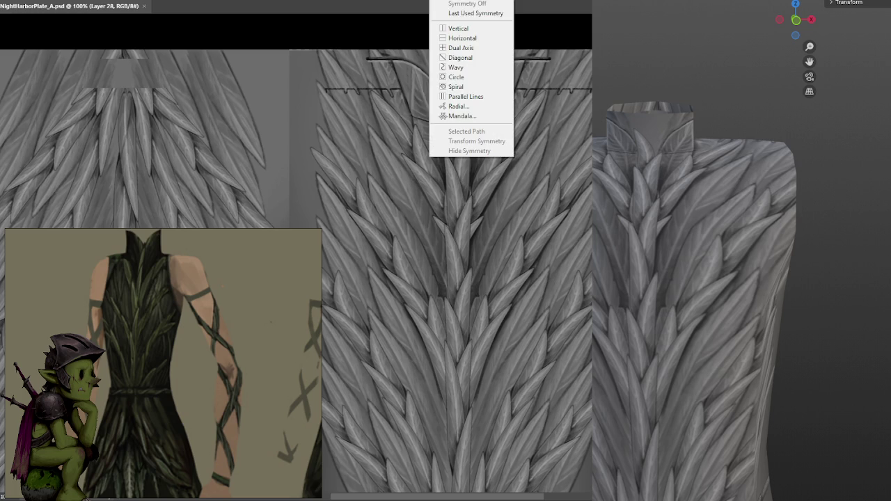
click(489, 10)
click(444, 18)
click(467, 150)
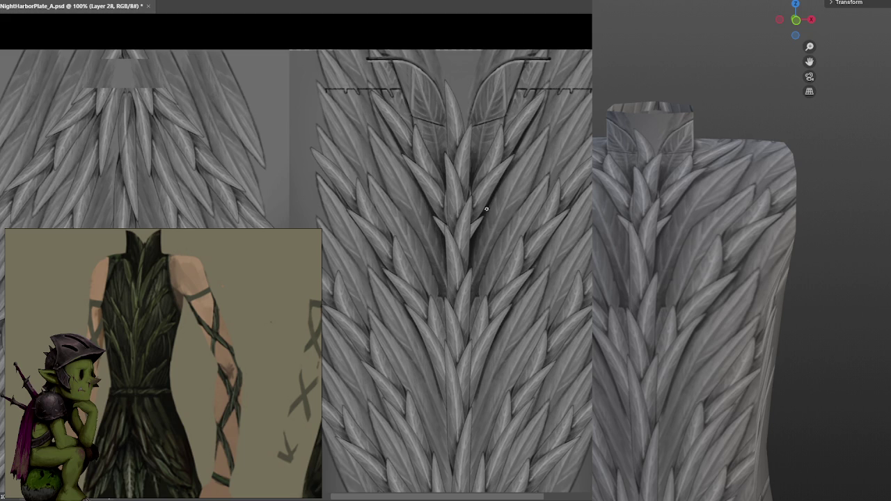
drag(512, 220, 550, 146)
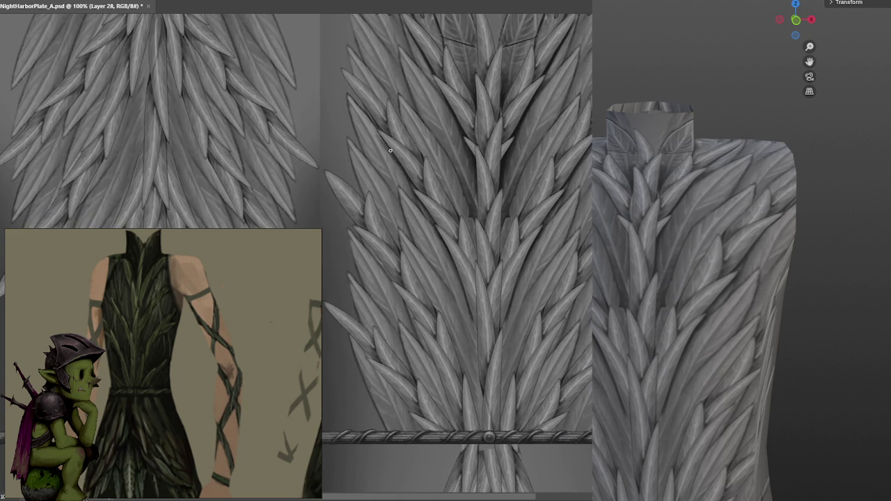
scroll(453, 153, down, 3)
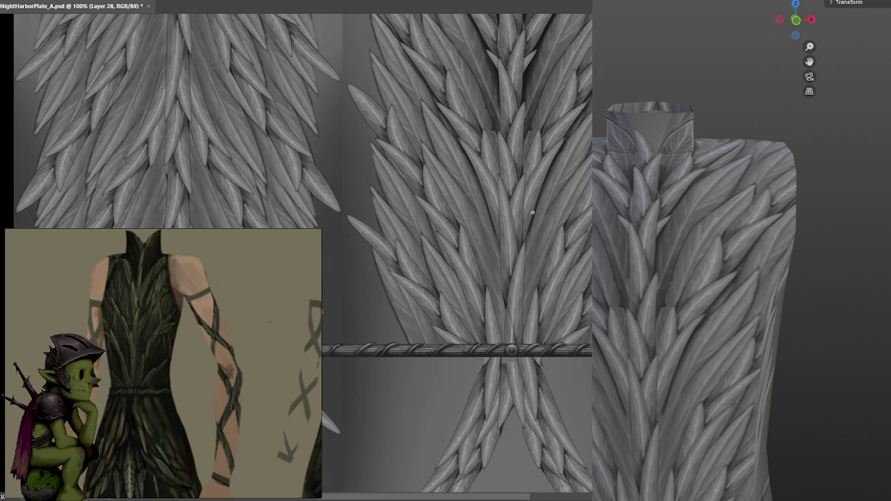
Paint thin mirrored dark lines along the gaps between the chest leaves above the belt
drag(522, 259, 520, 307)
mouse_move(523, 340)
mouse_down()
mouse_move(531, 311)
mouse_move(510, 282)
mouse_move(517, 265)
mouse_move(490, 346)
mouse_move(513, 272)
mouse_up()
drag(539, 214, 536, 244)
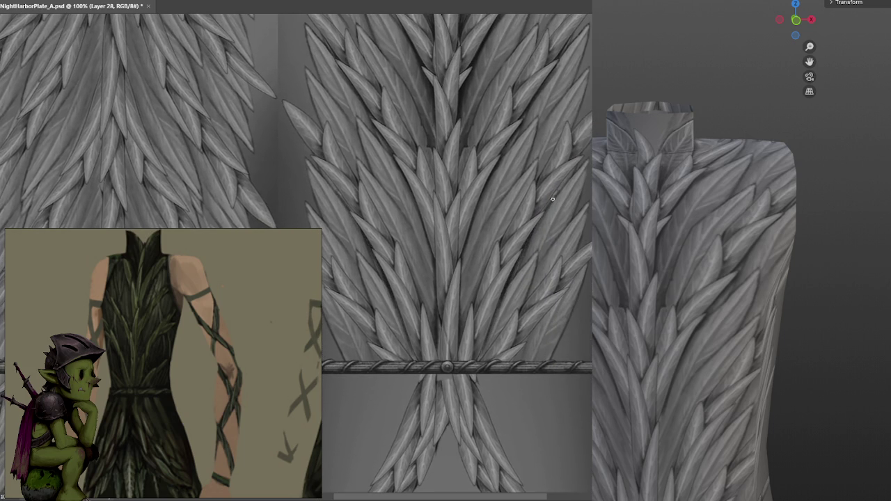
mouse_move(555, 199)
mouse_down()
mouse_move(541, 231)
mouse_move(576, 163)
mouse_up()
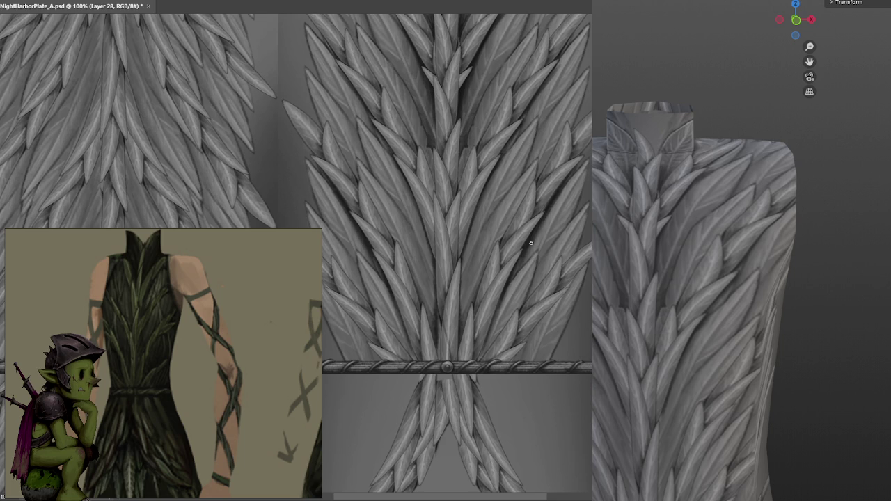
drag(506, 294, 501, 313)
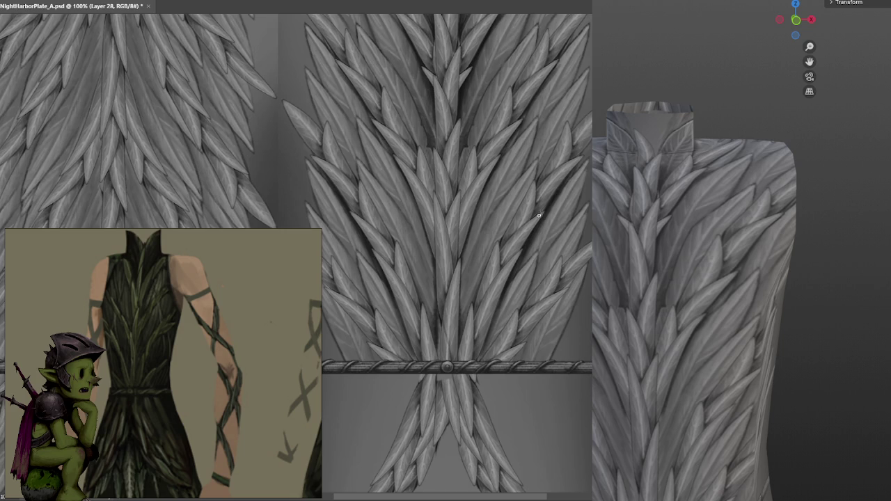
drag(540, 214, 578, 135)
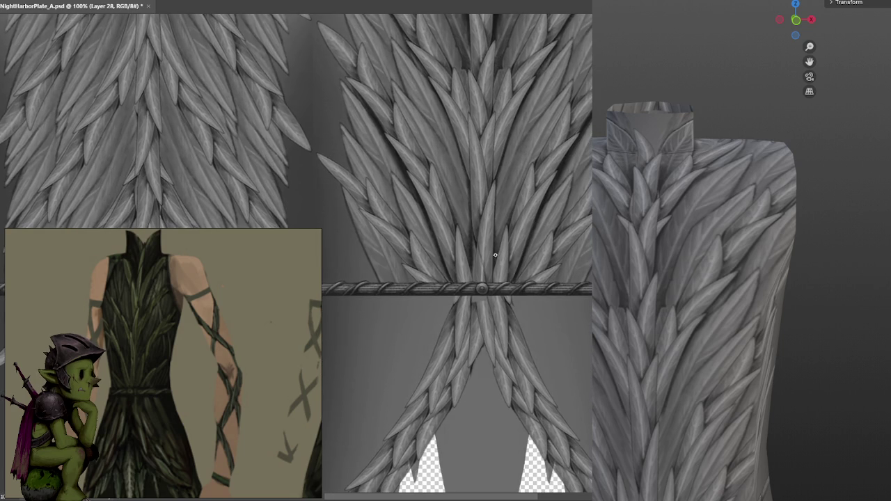
drag(497, 227, 498, 175)
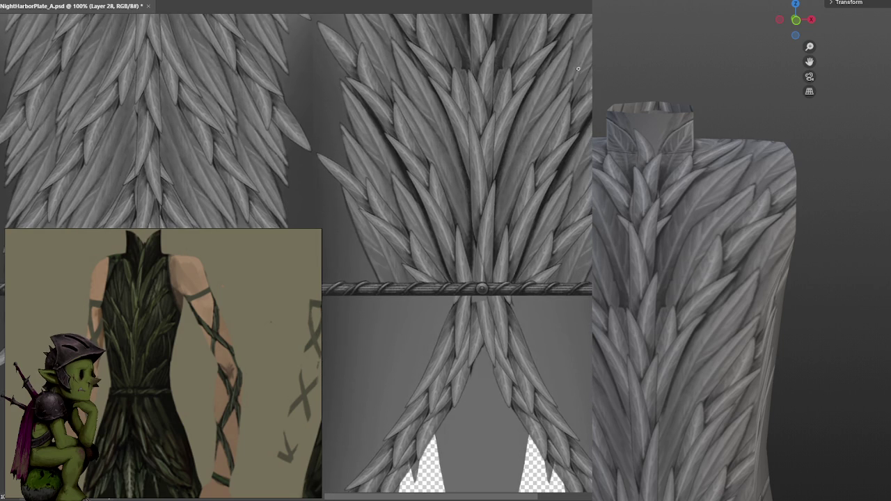
drag(564, 188, 547, 179)
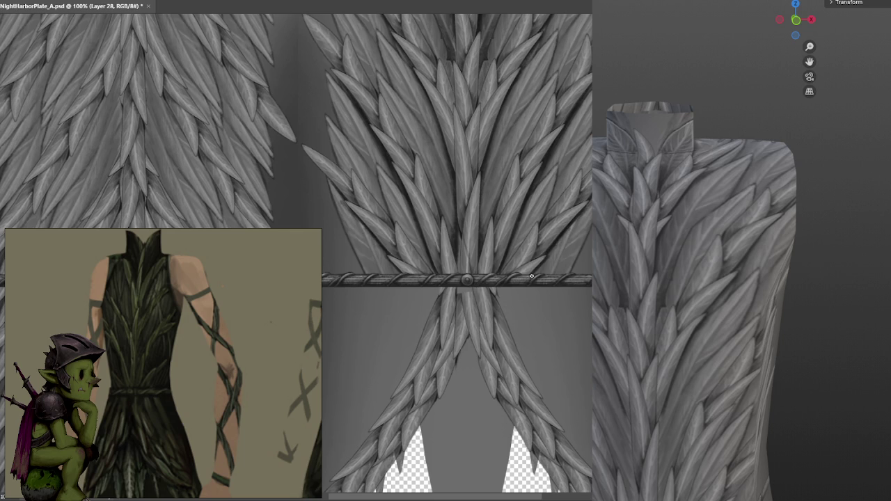
alt+scroll(403, 254, down, 1)
Zoom out to review the sheet, zoom back in, and load the fgnfnfg 1 brush preset
alt+scroll(403, 253, down, 1)
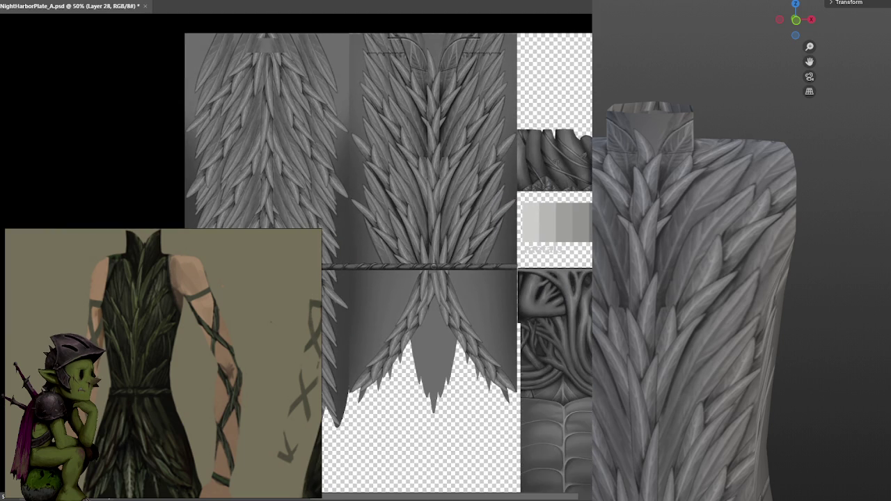
alt+scroll(418, 265, down, 1)
alt+scroll(418, 265, up, 2)
alt+scroll(418, 265, down, 1)
alt+scroll(429, 258, down, 1)
alt+scroll(428, 258, up, 1)
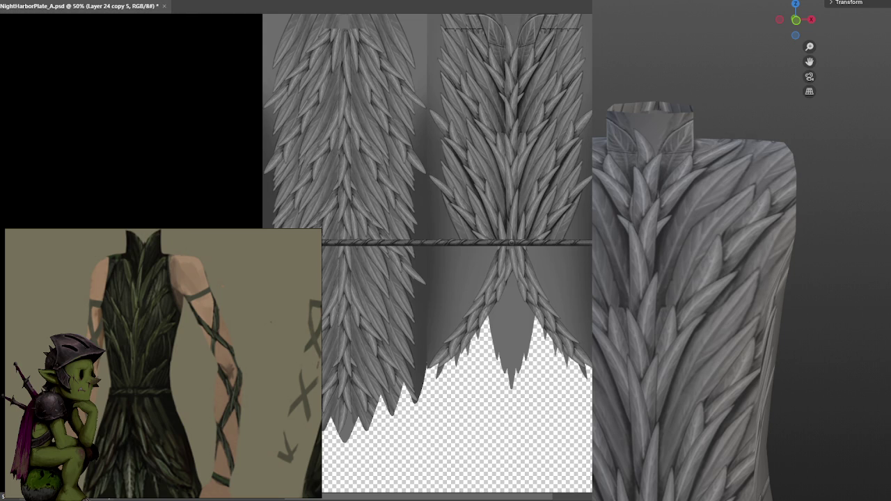
scroll(577, 229, up, 1)
alt+scroll(581, 223, up, 1)
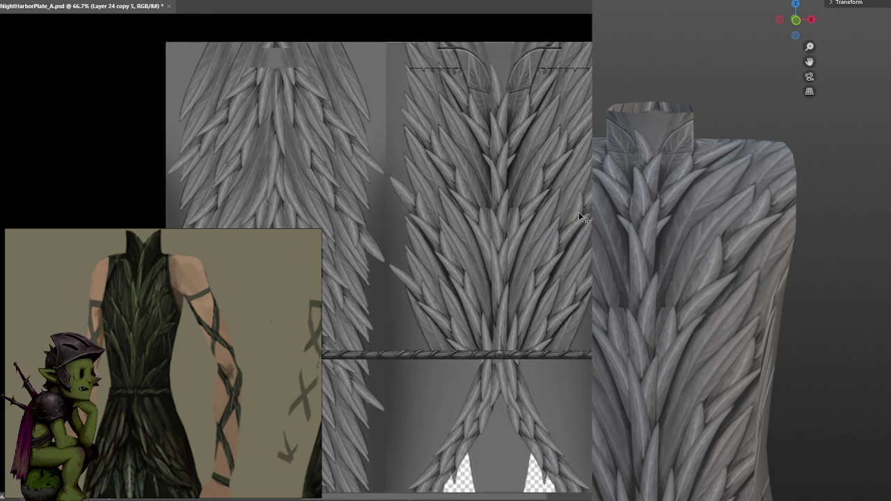
alt+scroll(580, 220, up, 1)
right_click(257, 125)
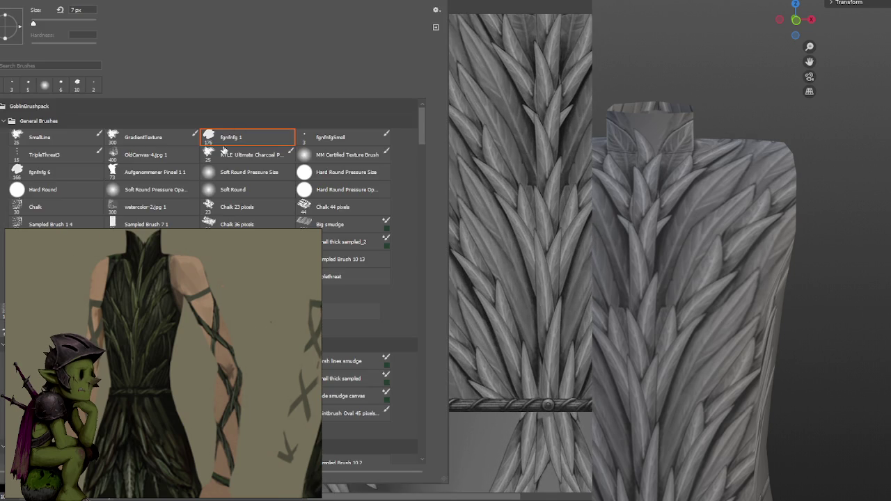
double_click(248, 137)
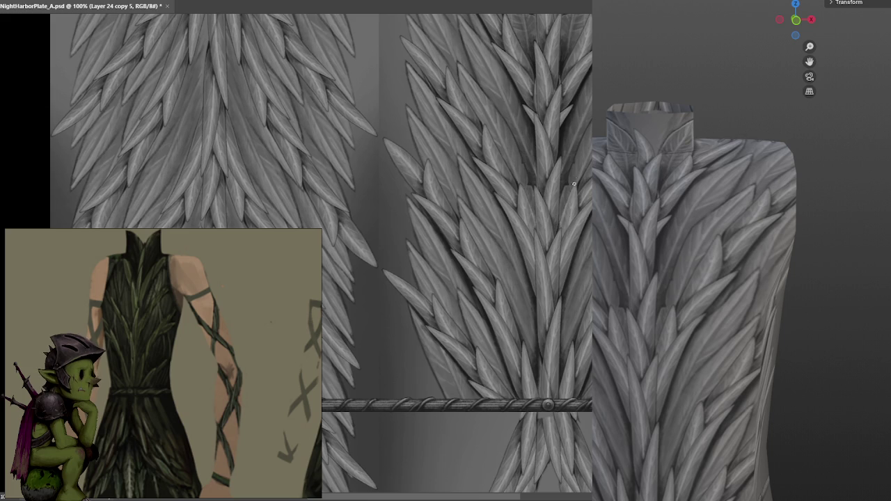
alt+scroll(583, 174, up, 1)
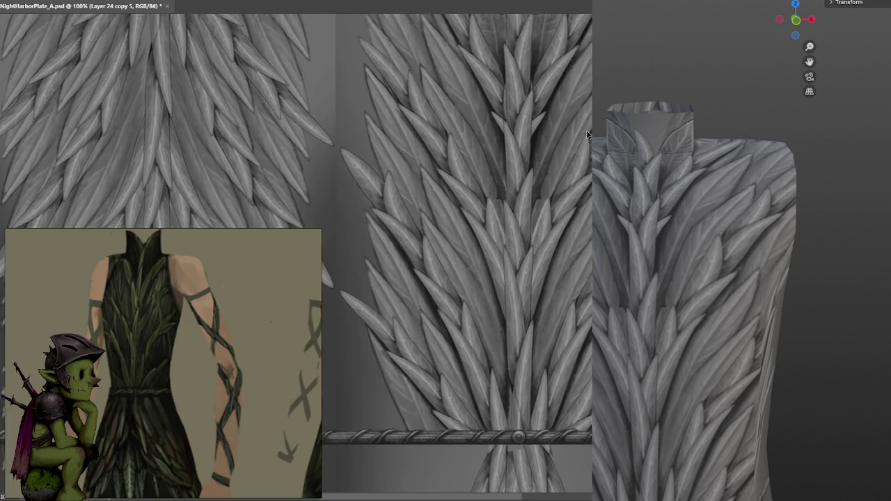
Zoom to 200% and paint faint mirrored highlights on the upper central chest leaves
alt+scroll(537, 140, down, 2)
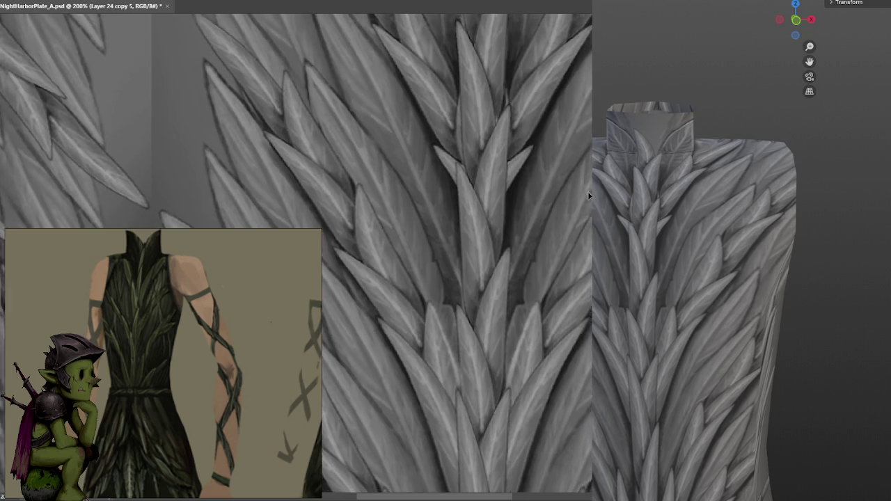
alt+scroll(536, 140, up, 2)
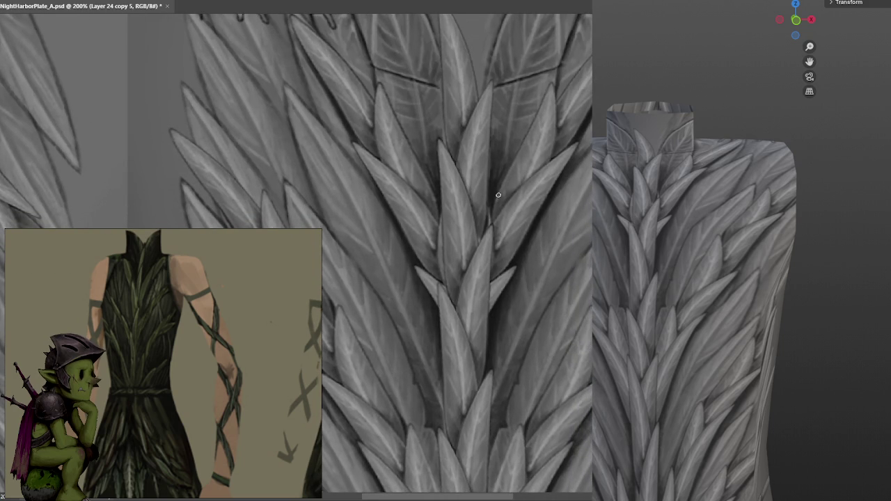
drag(578, 68, 554, 181)
drag(585, 136, 554, 177)
mouse_move(585, 146)
mouse_down()
mouse_move(561, 174)
mouse_move(591, 104)
mouse_up()
mouse_move(543, 167)
mouse_down()
mouse_move(586, 97)
mouse_move(557, 131)
mouse_move(515, 61)
mouse_up()
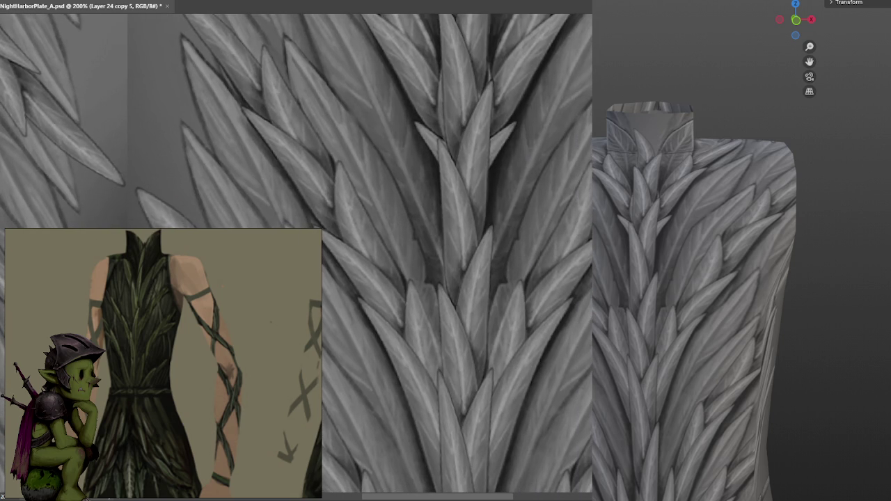
Add soft mirrored highlights along right leaf edges near the centre and the upper-right leaves
mouse_move(587, 166)
mouse_down()
mouse_move(542, 248)
mouse_move(530, 294)
mouse_move(585, 323)
mouse_move(556, 223)
mouse_move(544, 262)
mouse_up()
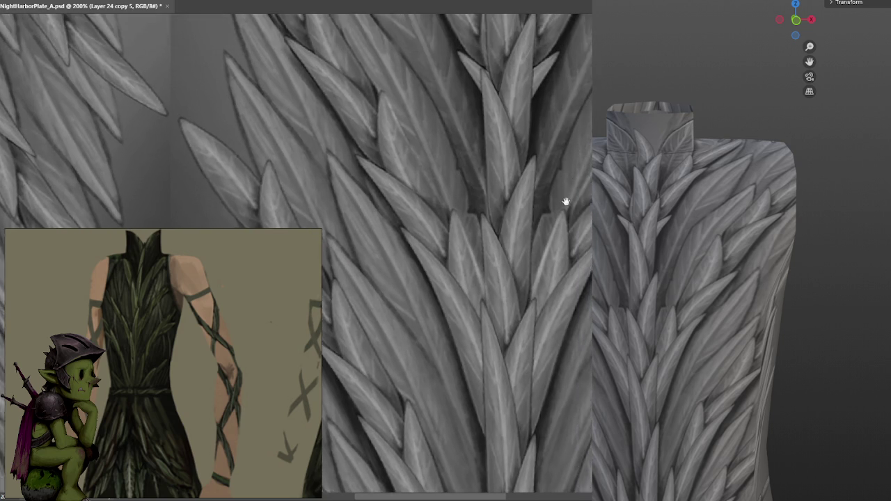
drag(570, 163, 547, 225)
mouse_move(521, 291)
mouse_down()
mouse_move(519, 312)
mouse_move(526, 235)
mouse_move(505, 308)
mouse_up()
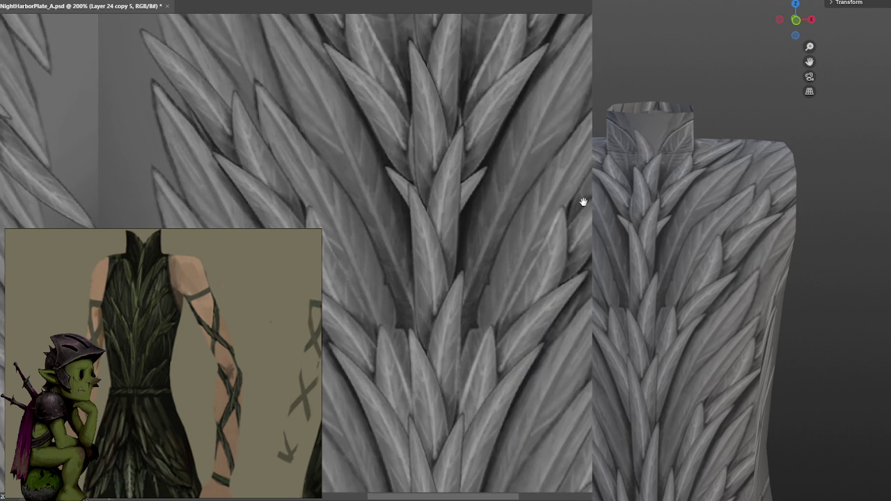
drag(556, 230, 573, 186)
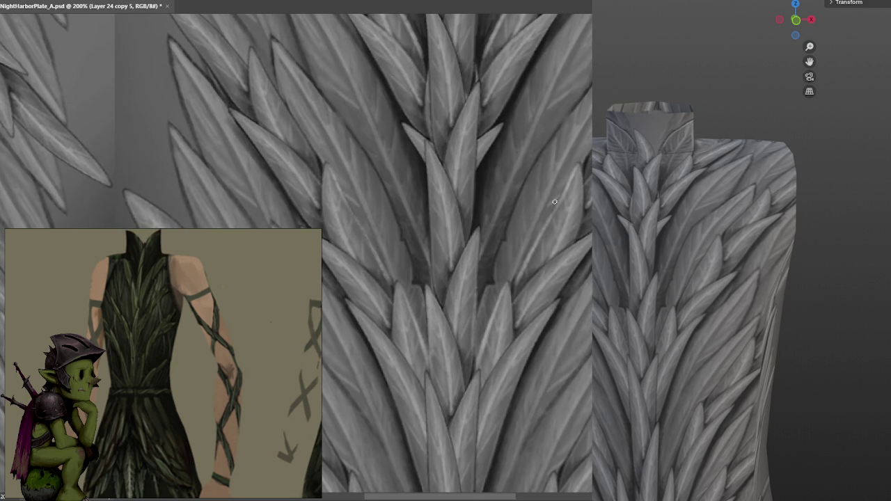
mouse_move(561, 222)
mouse_down()
mouse_move(548, 190)
mouse_move(539, 241)
mouse_move(591, 156)
mouse_up()
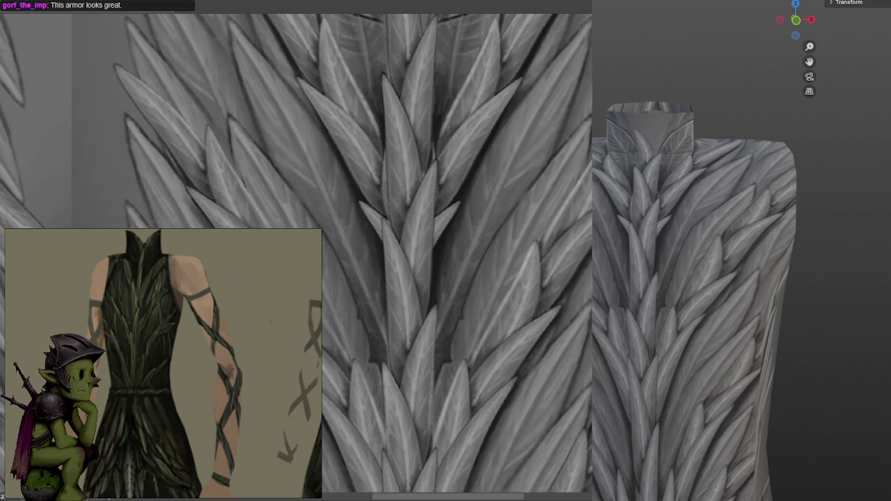
alt+scroll(418, 251, down, 2)
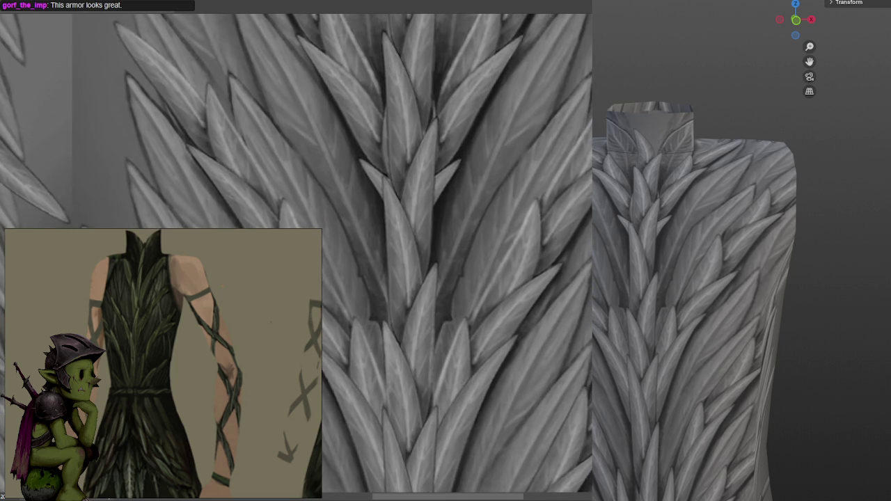
alt+scroll(418, 251, down, 2)
alt+scroll(418, 250, down, 1)
alt+scroll(418, 251, down, 2)
alt+scroll(453, 278, up, 1)
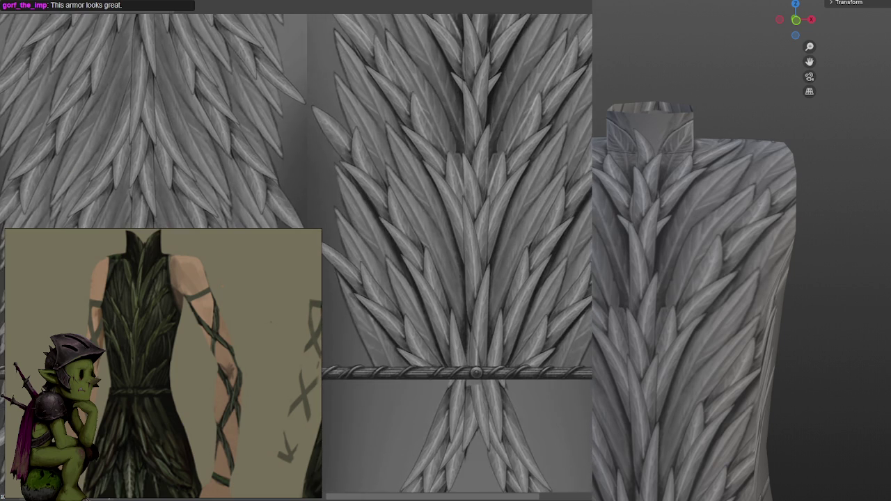
alt+scroll(453, 278, up, 1)
alt+scroll(453, 279, up, 1)
alt+scroll(453, 279, up, 1)
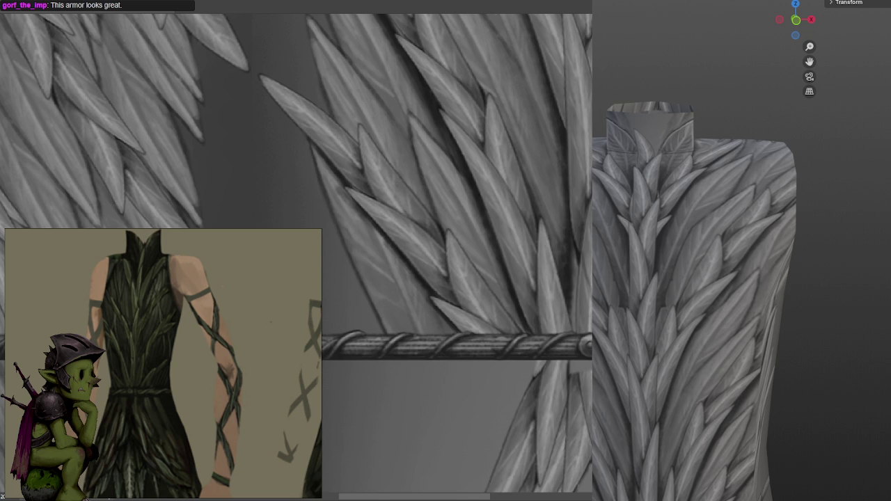
scroll(297, 257, up, 3)
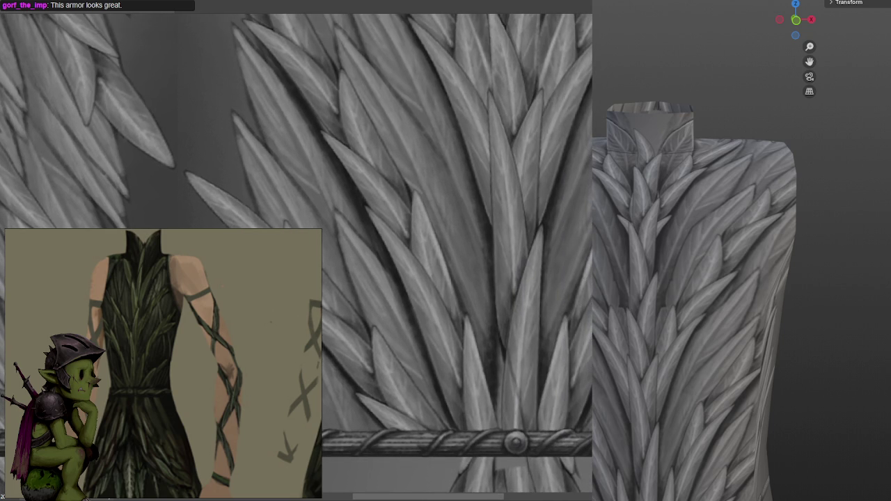
scroll(296, 256, up, 3)
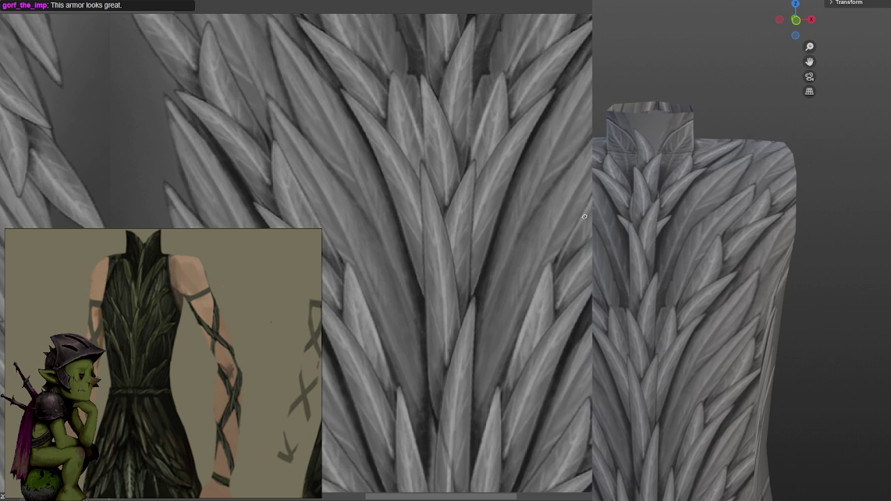
scroll(585, 225, right, 3)
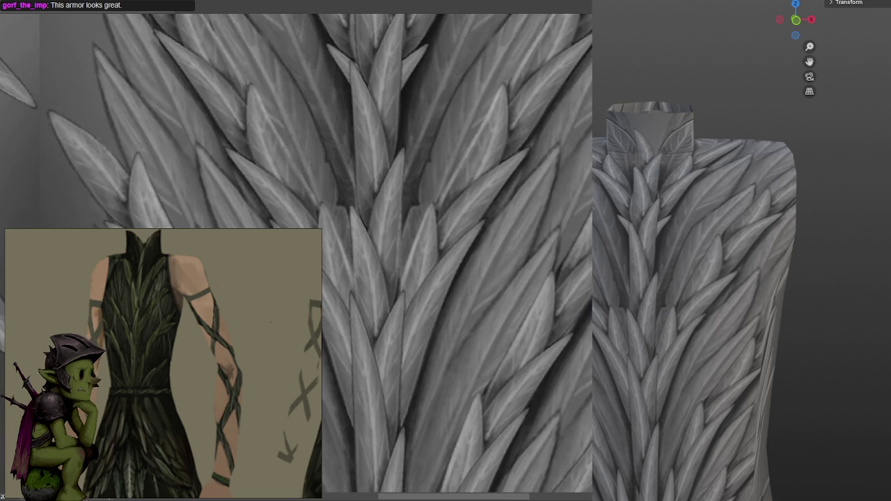
scroll(390, 251, down, 2)
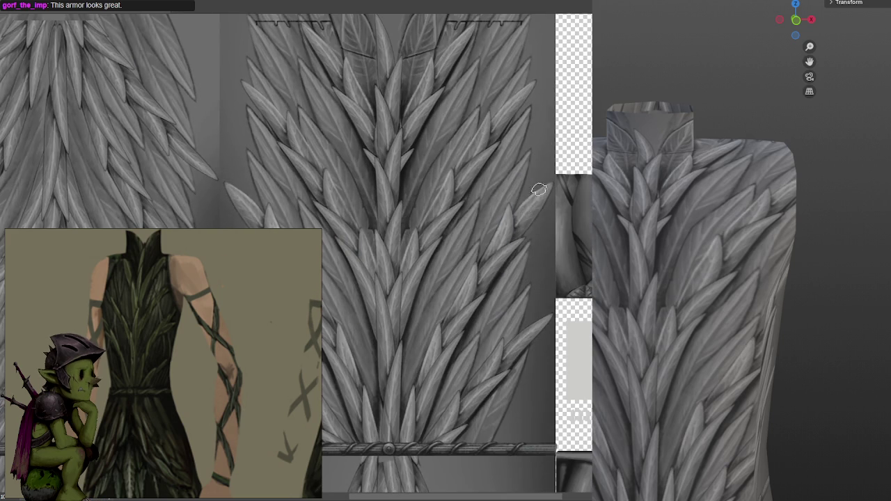
Set the texture layer's blend mode to Overlay and pan over chest, belt and top edge to check it
middle_drag(518, 205, 570, 174)
click(125, 53)
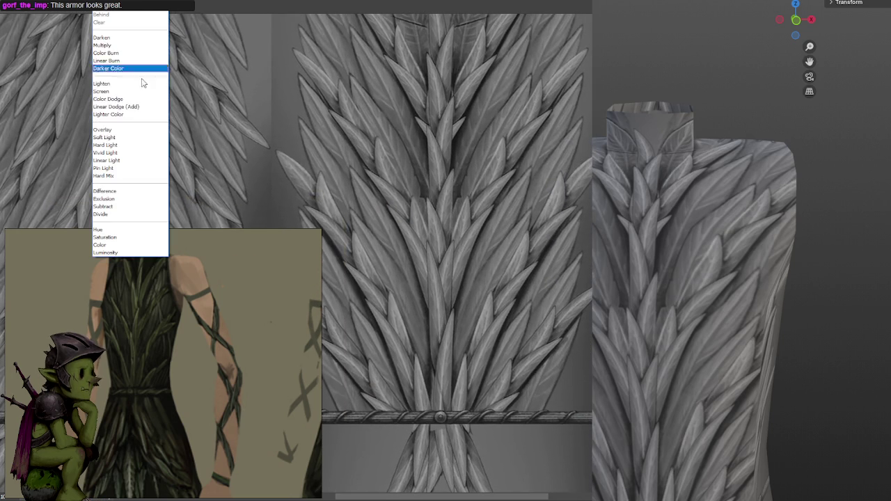
click(123, 131)
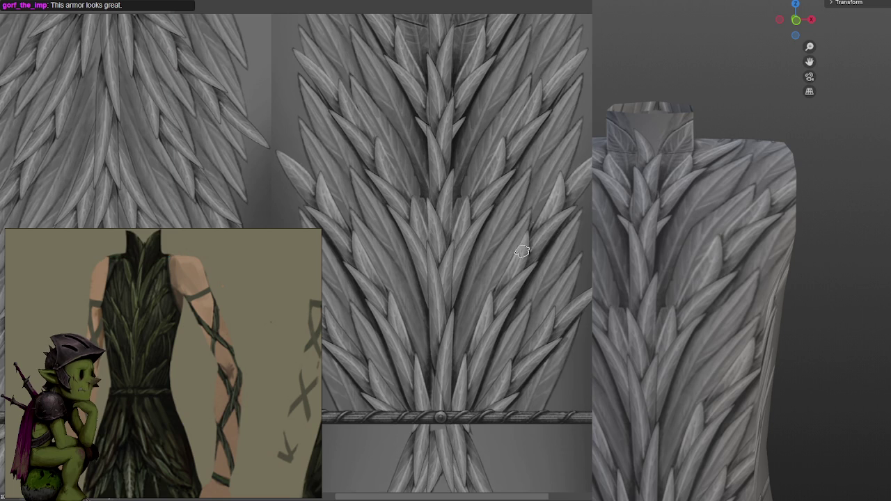
middle_drag(497, 308, 588, 139)
scroll(588, 140, up, 2)
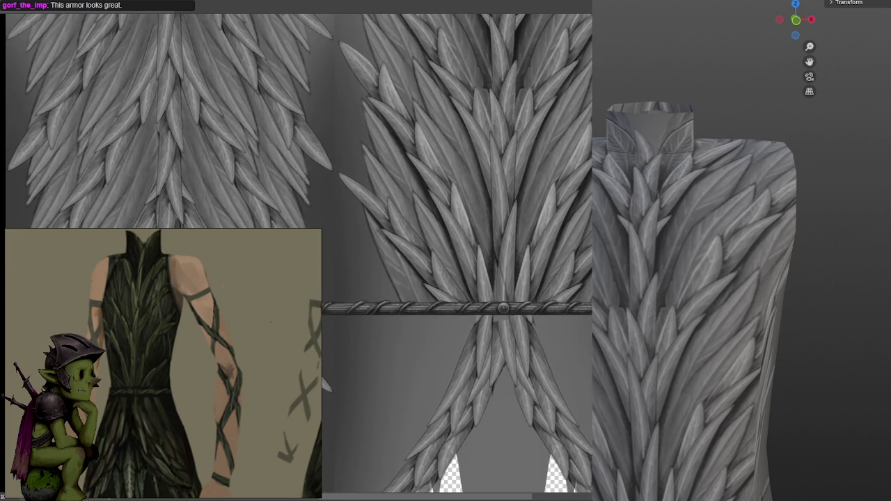
middle_drag(588, 126, 543, 237)
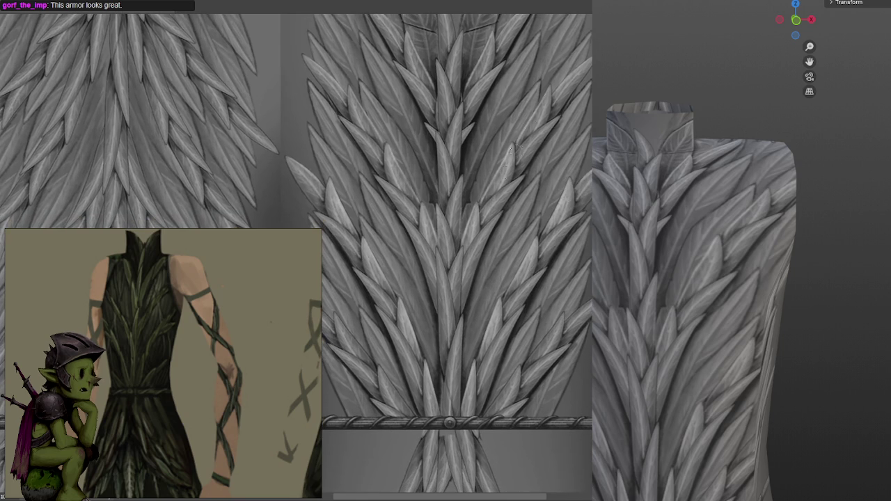
middle_drag(532, 123, 530, 246)
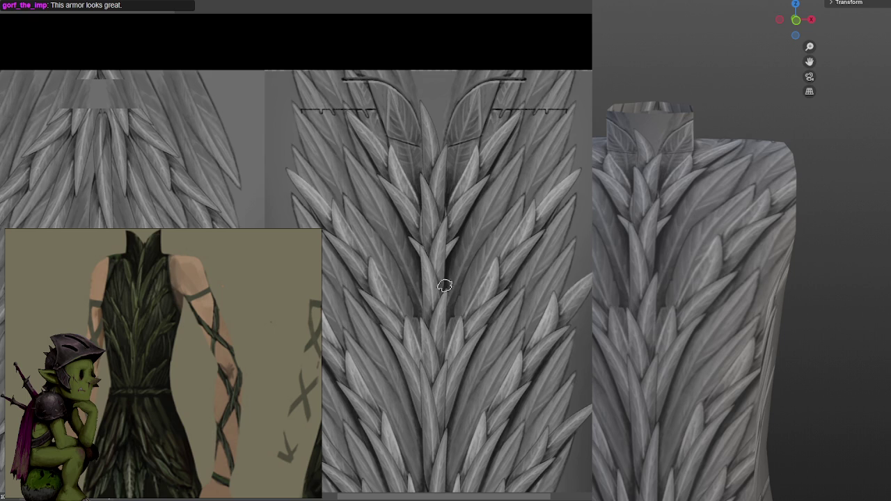
Paint a light highlight on a chest leaf and dark strokes mirrored on both chest sides
scroll(541, 170, down, 1)
scroll(557, 160, down, 2)
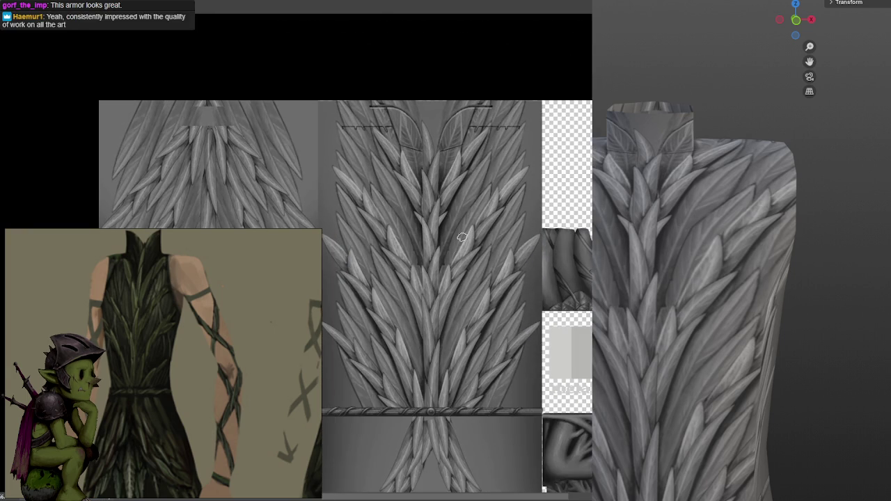
drag(455, 246, 443, 290)
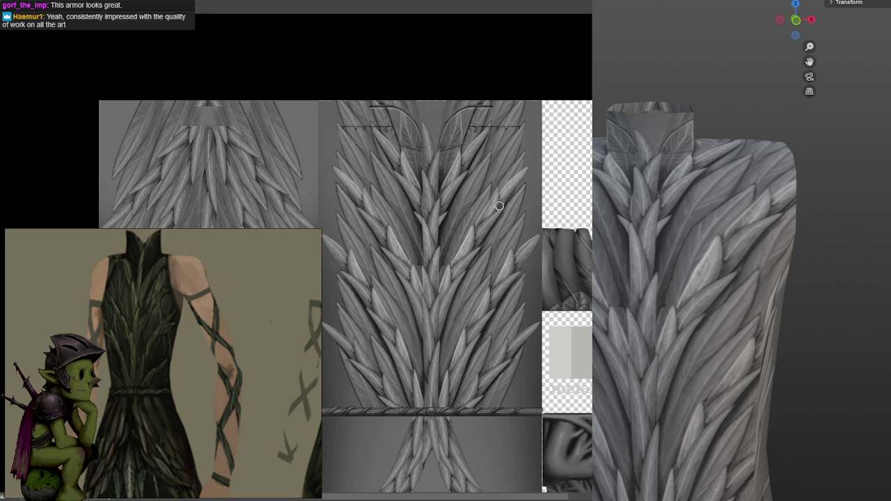
click(472, 216)
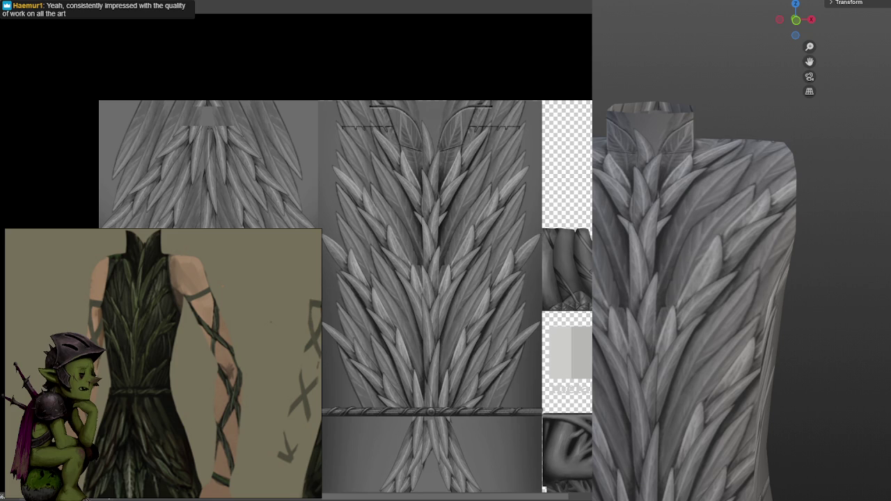
middle_drag(463, 249, 506, 191)
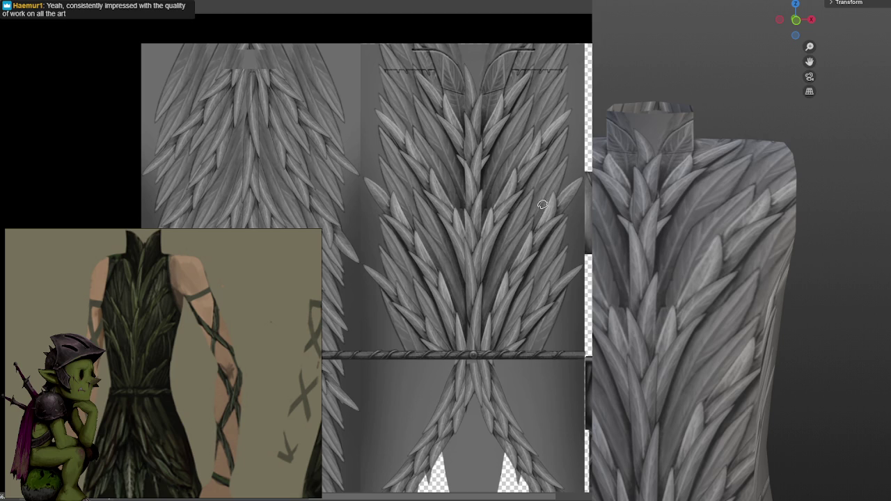
scroll(561, 185, down, 5)
mouse_move(540, 230)
mouse_down()
mouse_move(524, 261)
mouse_move(547, 278)
mouse_up()
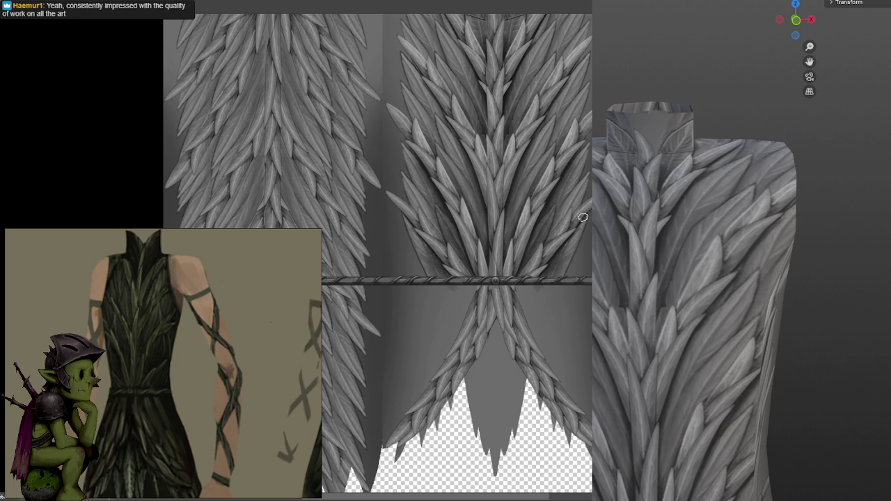
scroll(550, 271, up, 4)
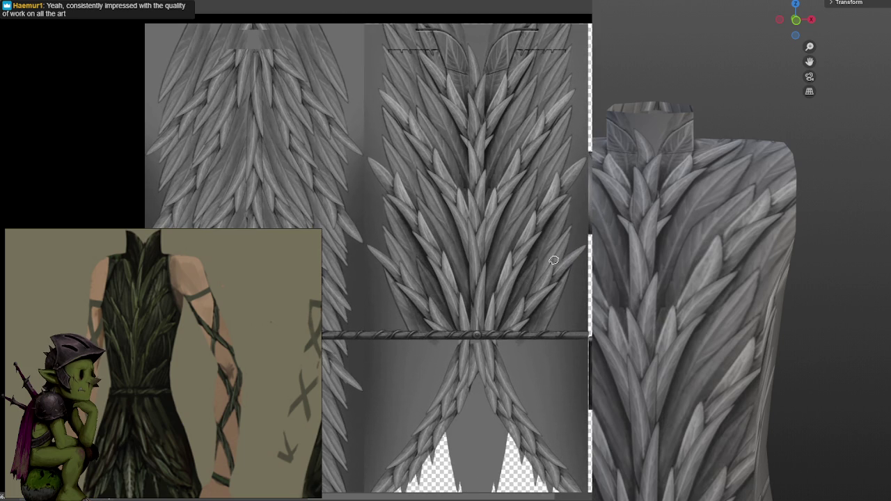
scroll(555, 263, down, 2)
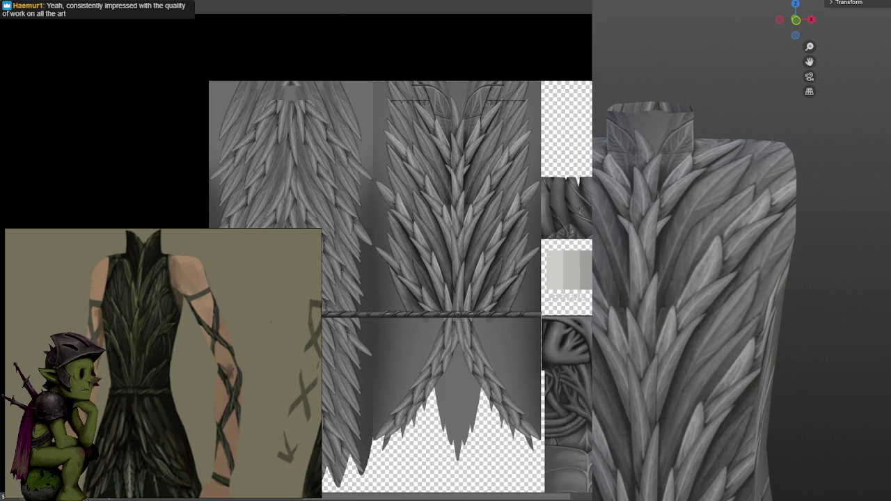
scroll(700, 334, down, 3)
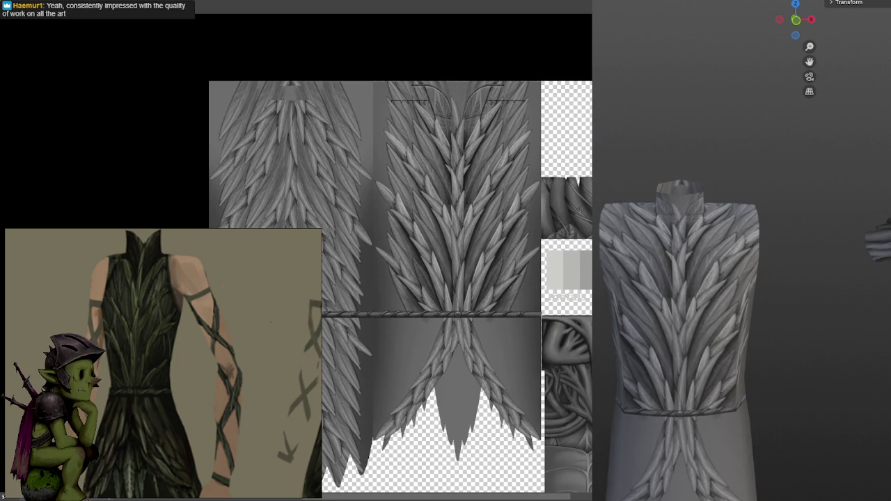
mouse_move(700, 334)
middle_down()
mouse_move(700, 324)
mouse_move(735, 333)
mouse_move(703, 332)
middle_up()
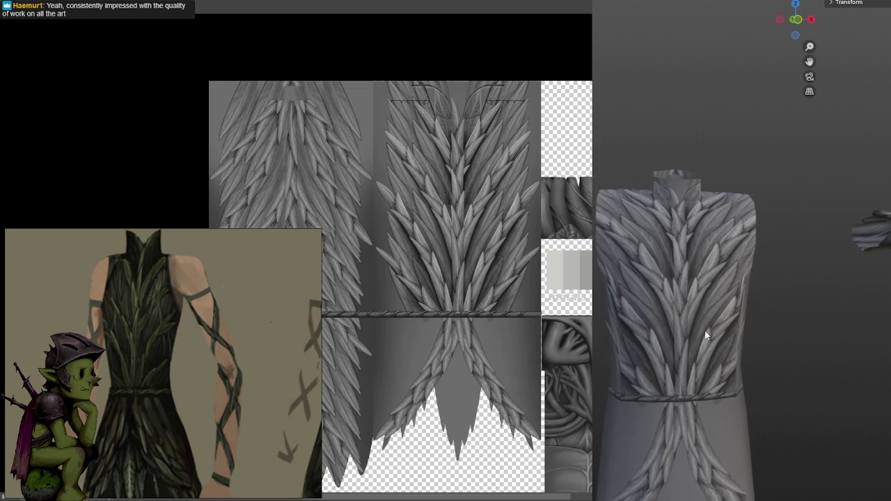
scroll(699, 332, up, 1)
scroll(698, 339, up, 2)
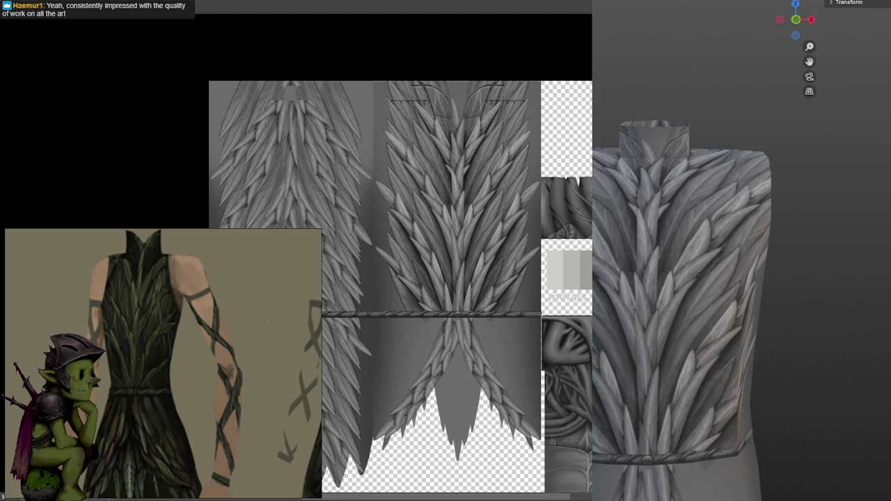
scroll(522, 233, up, 2)
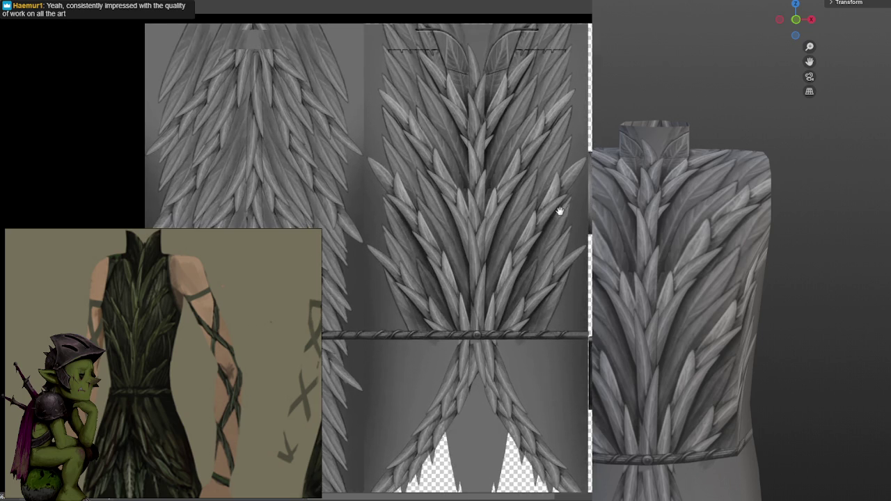
scroll(522, 233, up, 2)
scroll(522, 231, up, 2)
scroll(532, 231, up, 2)
middle_drag(532, 231, 522, 229)
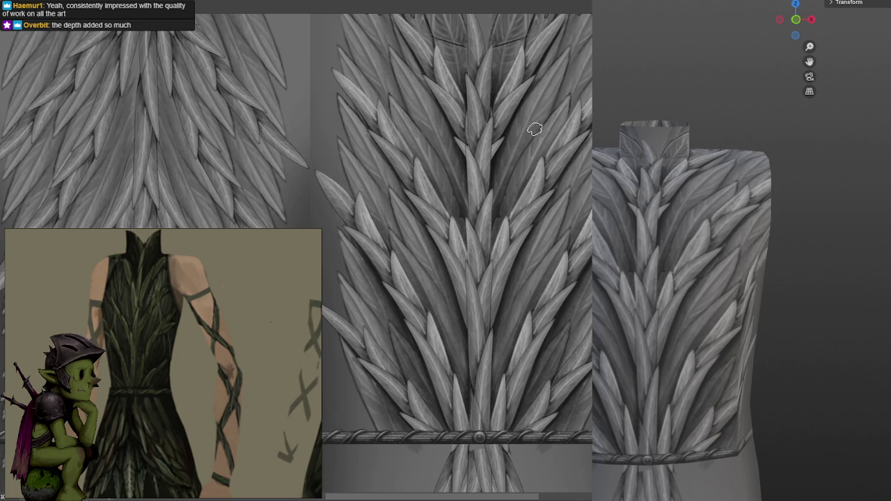
scroll(468, 124, up, 1)
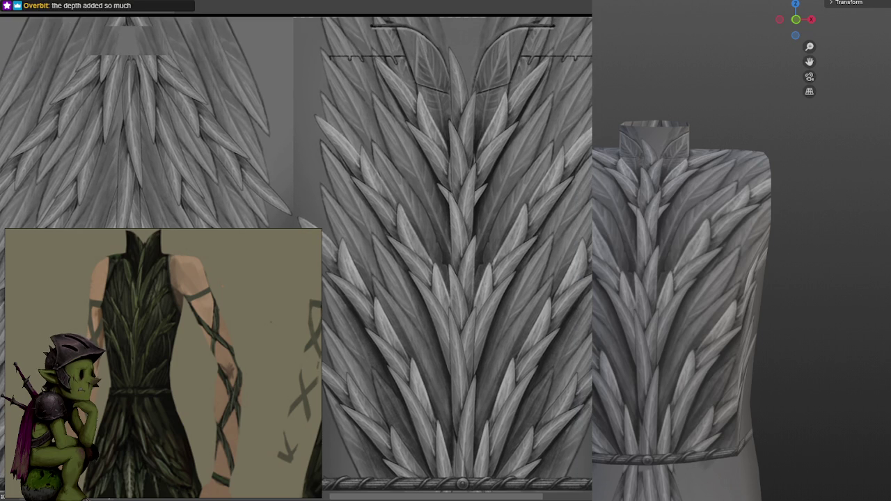
scroll(403, 77, up, 2)
scroll(404, 77, up, 2)
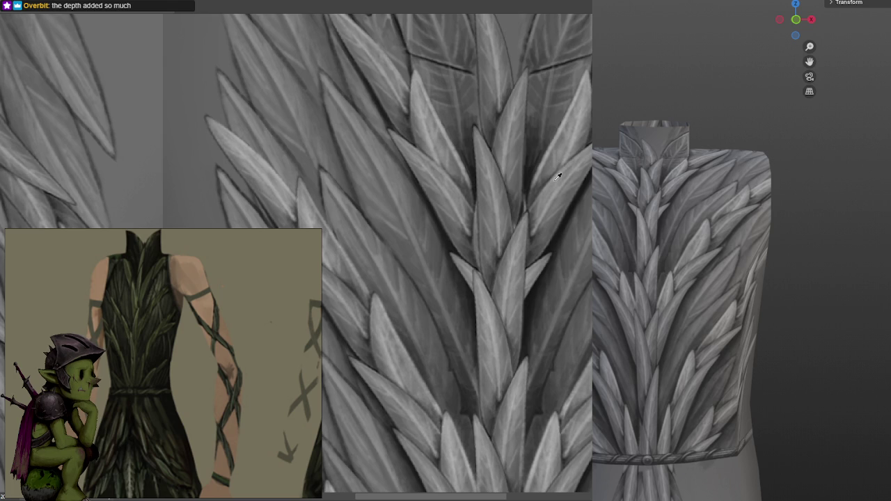
key(f)
click(554, 143)
mouse_move(570, 137)
middle_down()
mouse_move(565, 174)
mouse_move(550, 183)
middle_up()
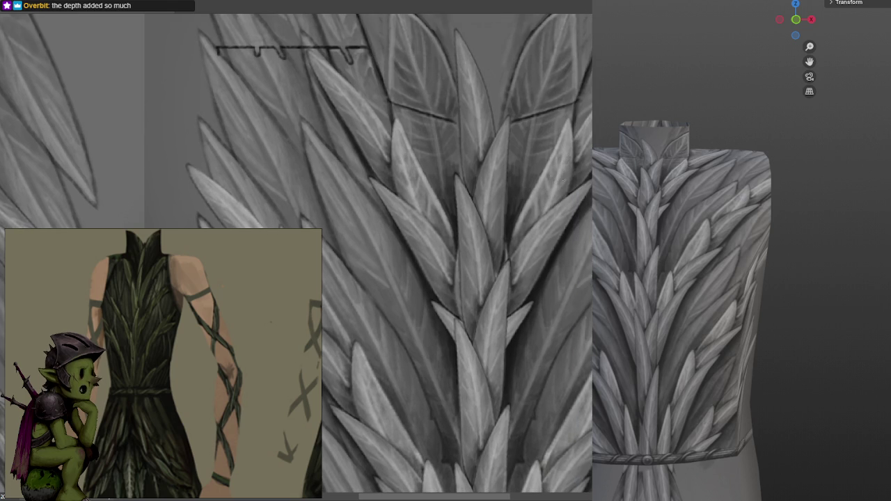
scroll(559, 193, up, 1)
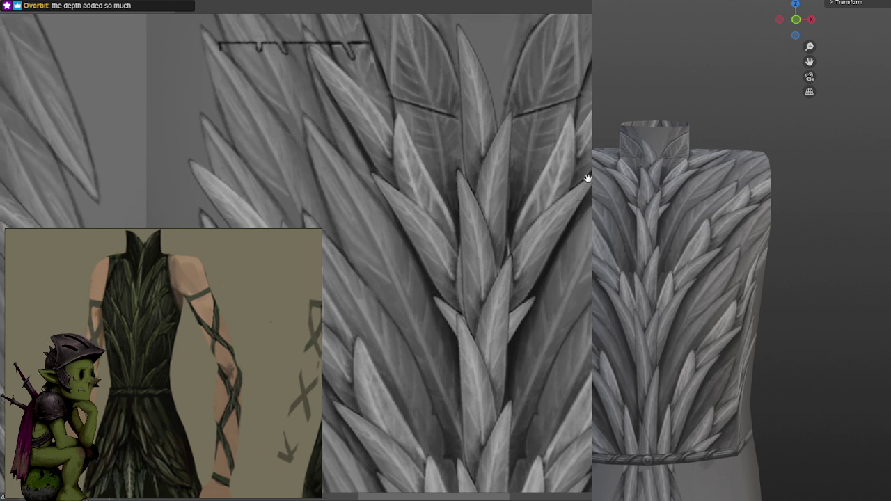
scroll(557, 194, up, 2)
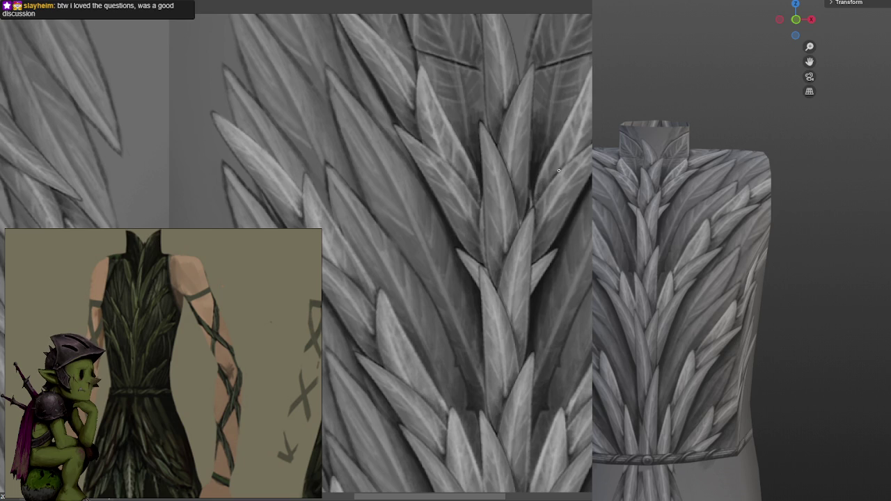
middle_drag(576, 156, 546, 182)
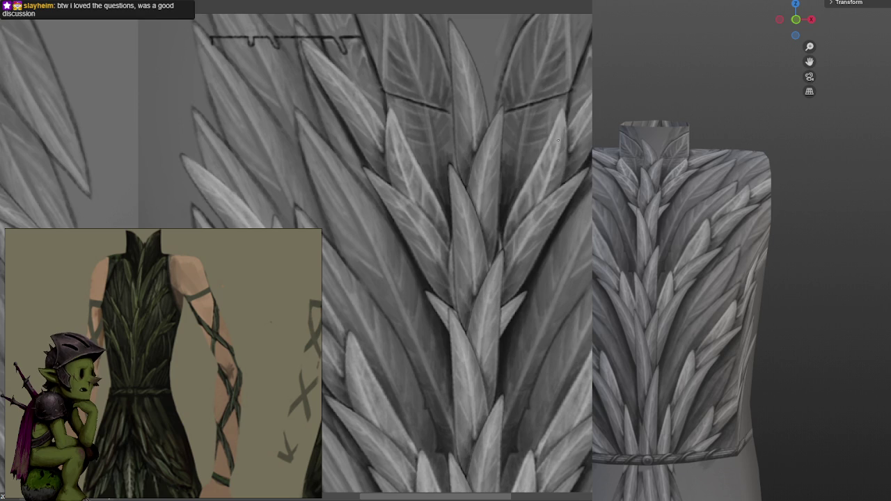
middle_drag(571, 139, 528, 151)
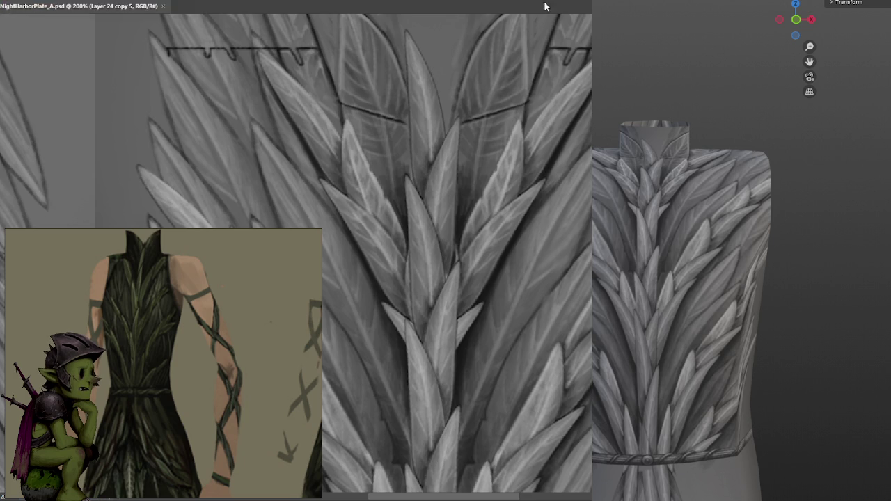
middle_drag(725, 286, 730, 281)
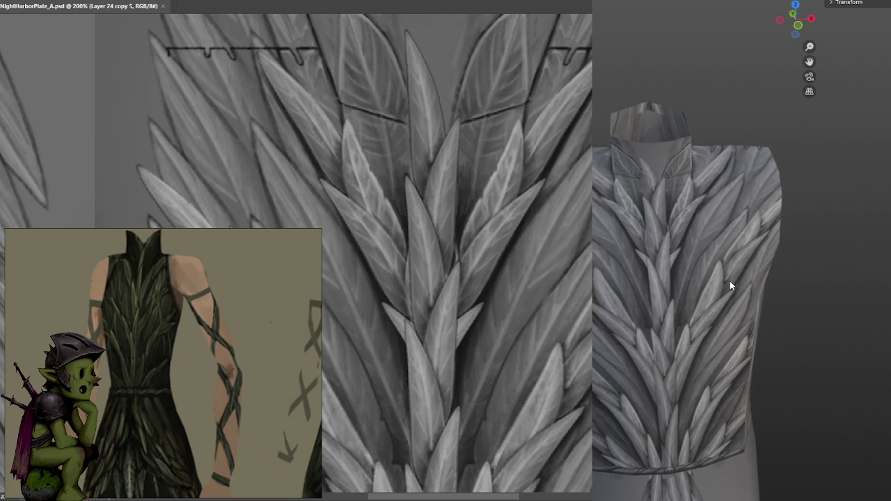
Zoom and orbit the Blender torso view to frame the chest and collar
scroll(730, 281, up, 2)
scroll(743, 274, up, 2)
middle_drag(802, 317, 792, 317)
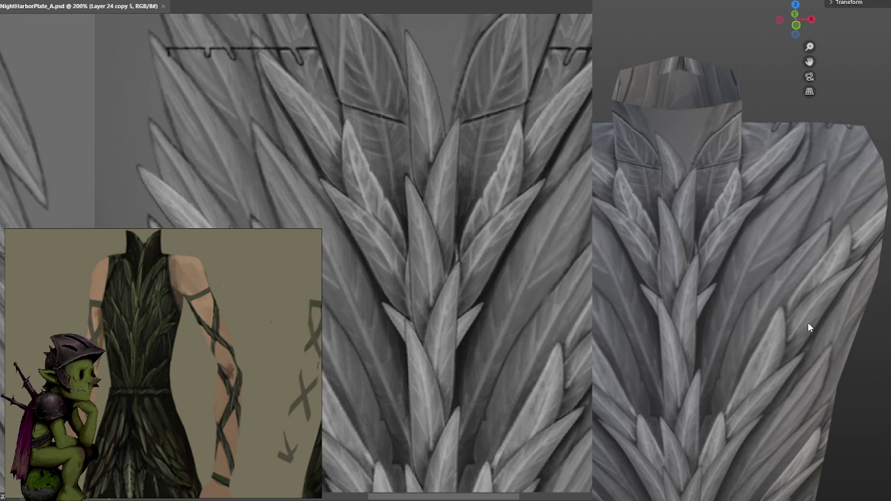
Sample leaf greys, dab them onto the chest leaves, and save the texture with Ctrl+S
alt+click(510, 199)
click(493, 214)
alt+click(496, 213)
click(498, 211)
alt+click(505, 200)
alt+click(545, 163)
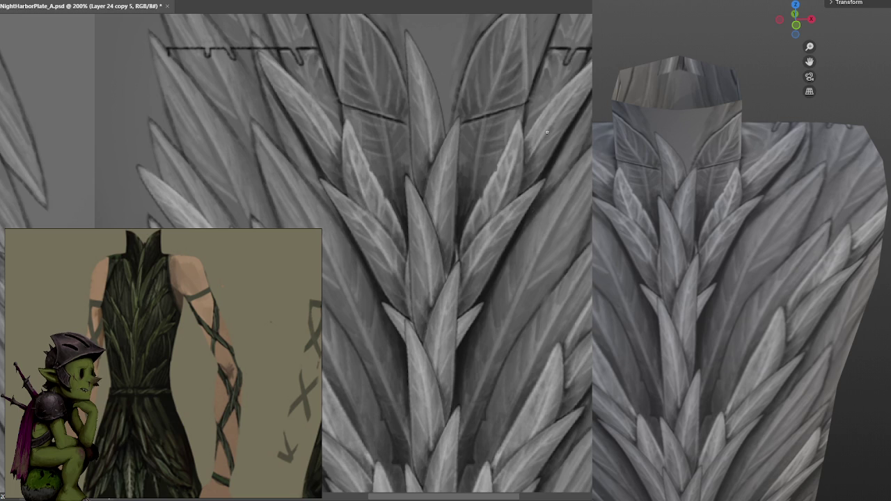
key(ctrl+s)
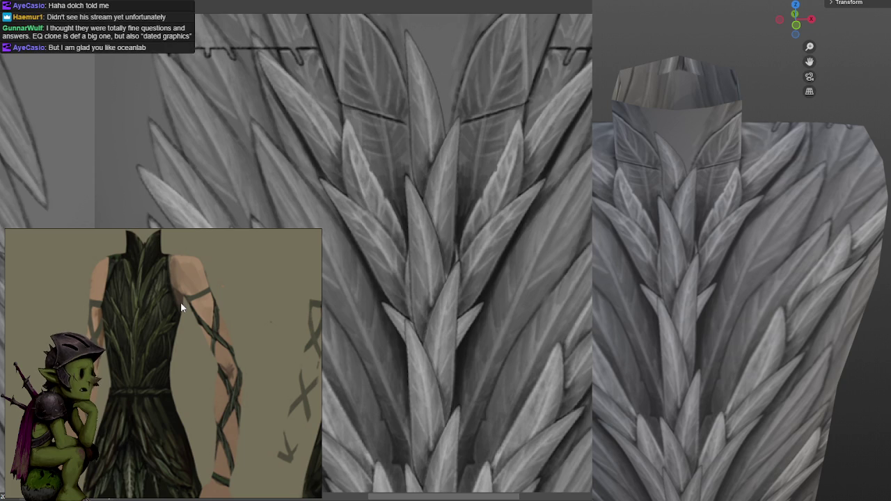
scroll(209, 299, down, 3)
scroll(240, 304, up, 2)
scroll(241, 304, up, 1)
scroll(270, 306, up, 1)
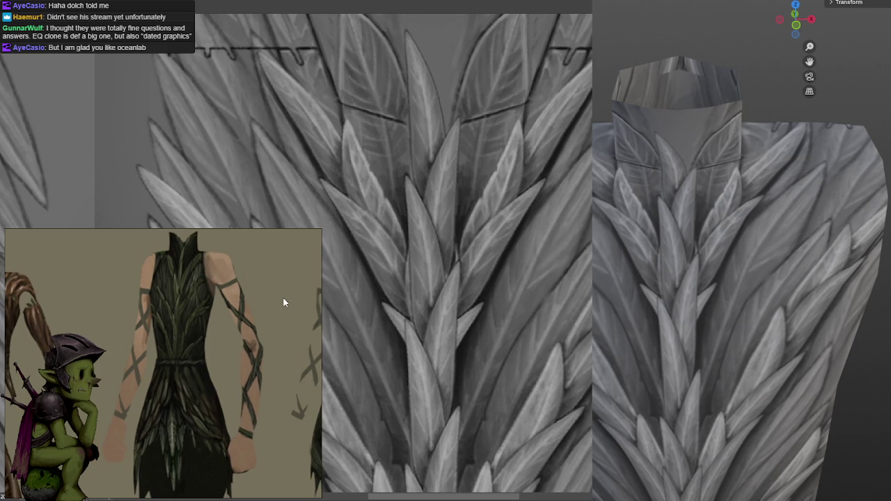
scroll(284, 295, up, 1)
scroll(286, 307, right, 1)
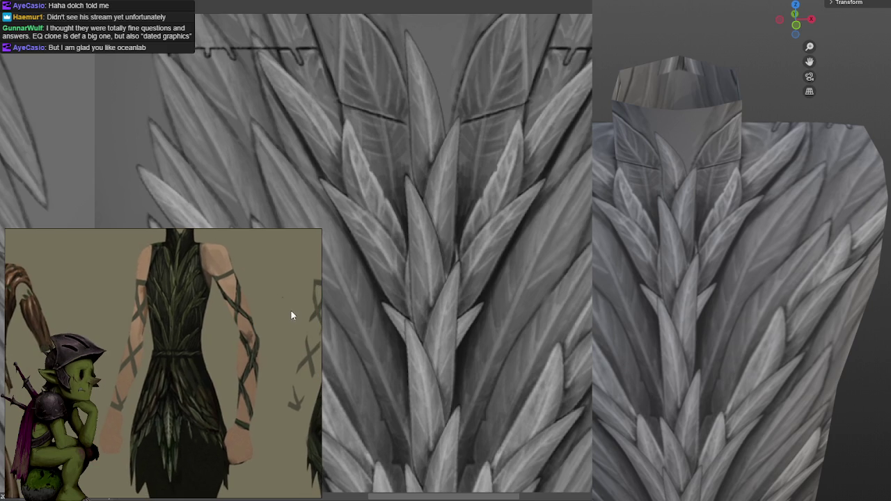
scroll(277, 322, right, 1)
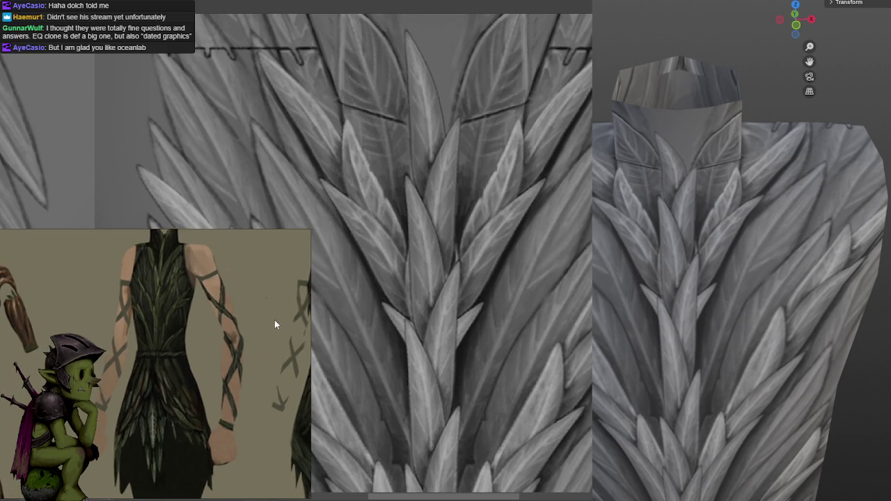
scroll(269, 322, right, 1)
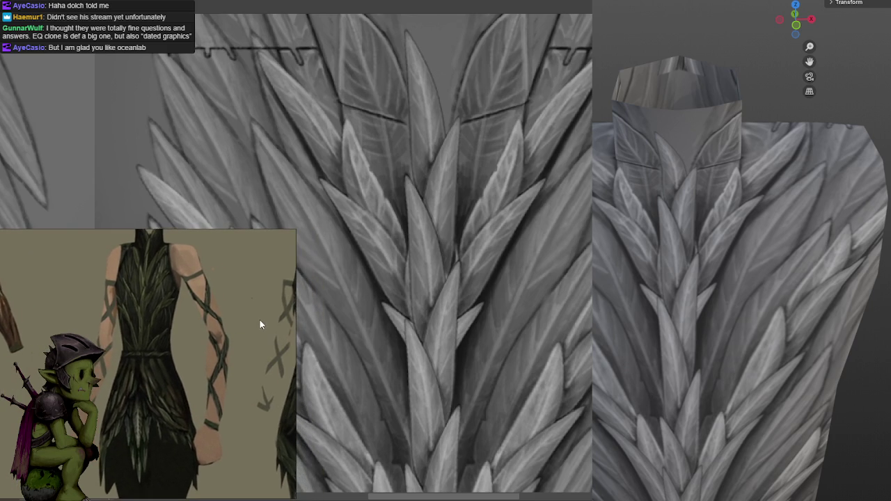
scroll(256, 324, right, 1)
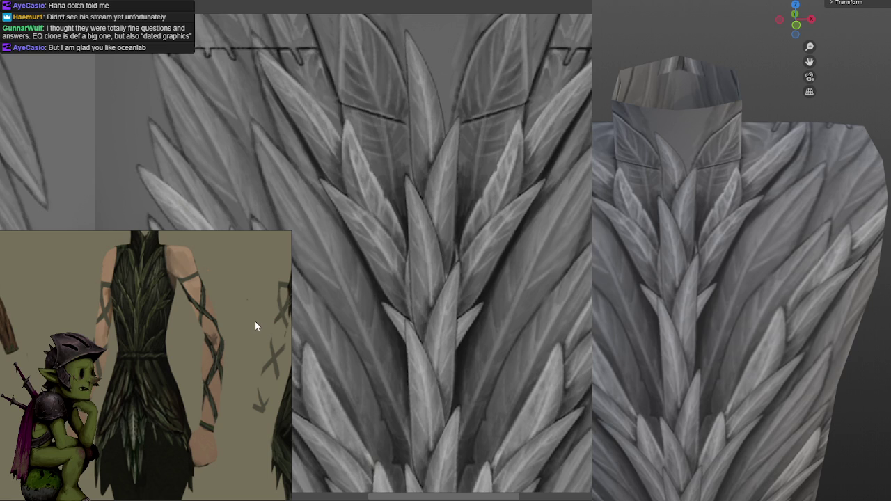
scroll(261, 310, down, 1)
scroll(262, 310, up, 1)
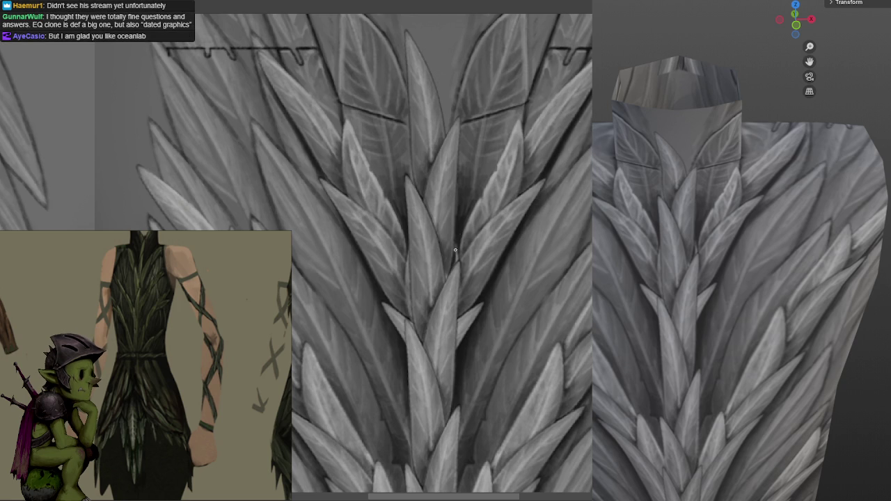
Pan to the central chest leaves and shrink the painting brush for detailing
mouse_move(549, 185)
middle_down()
mouse_move(537, 147)
mouse_move(548, 105)
middle_up()
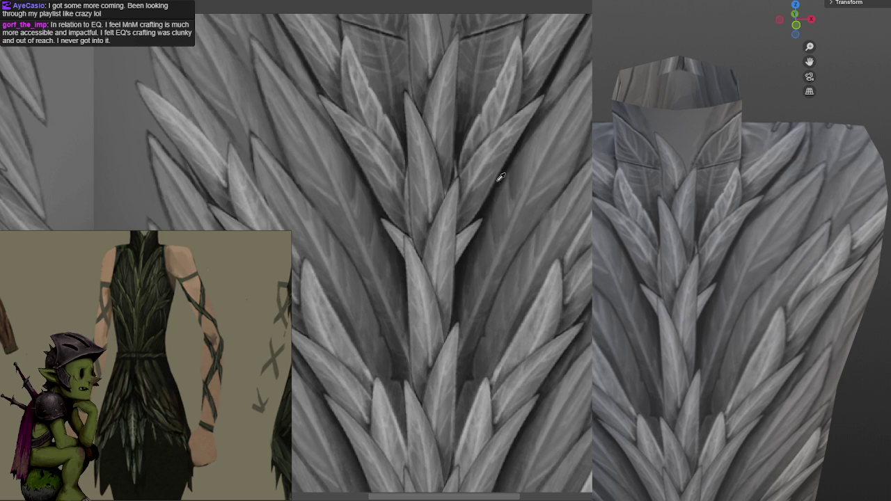
key(f)
click(500, 197)
middle_drag(483, 209, 511, 172)
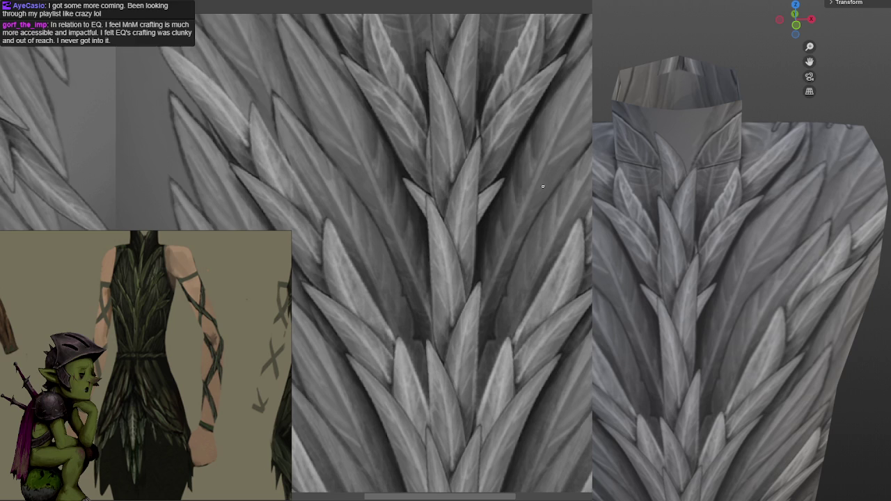
key(b)
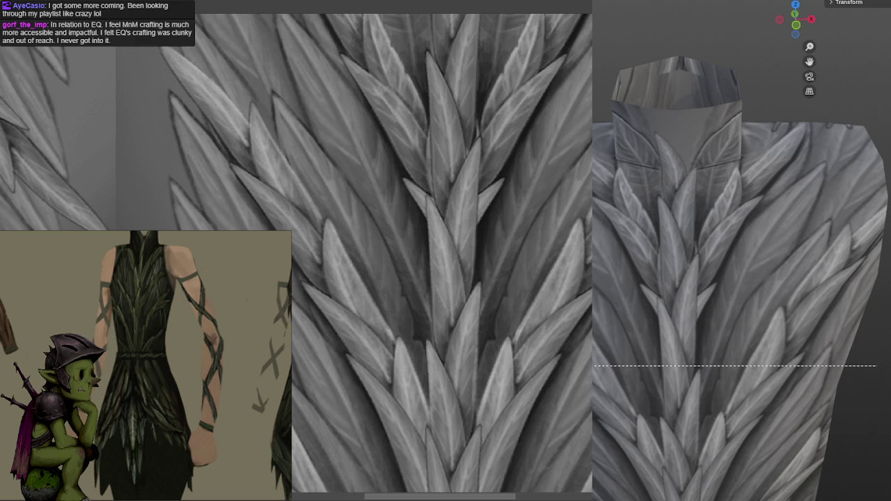
key(Escape)
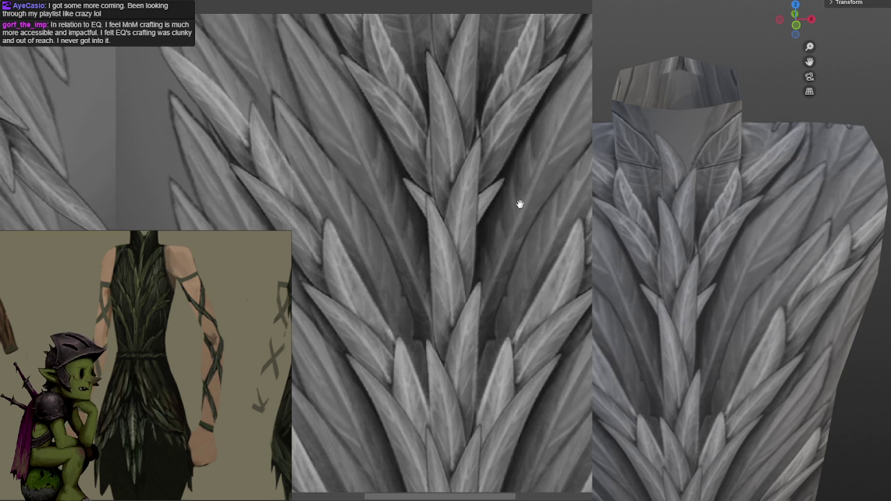
middle_drag(517, 205, 508, 179)
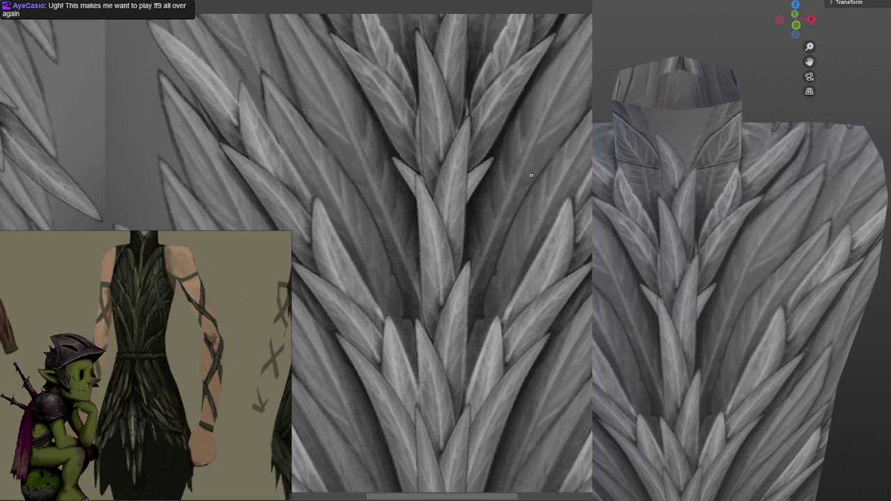
Readjust the brush to a small size while panning and zooming across the central chest leaves
key(f)
click(510, 156)
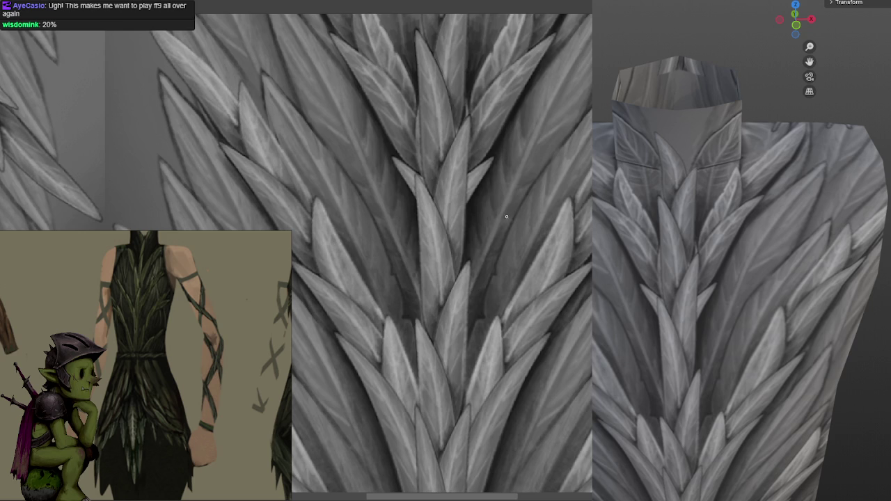
middle_drag(553, 133, 502, 214)
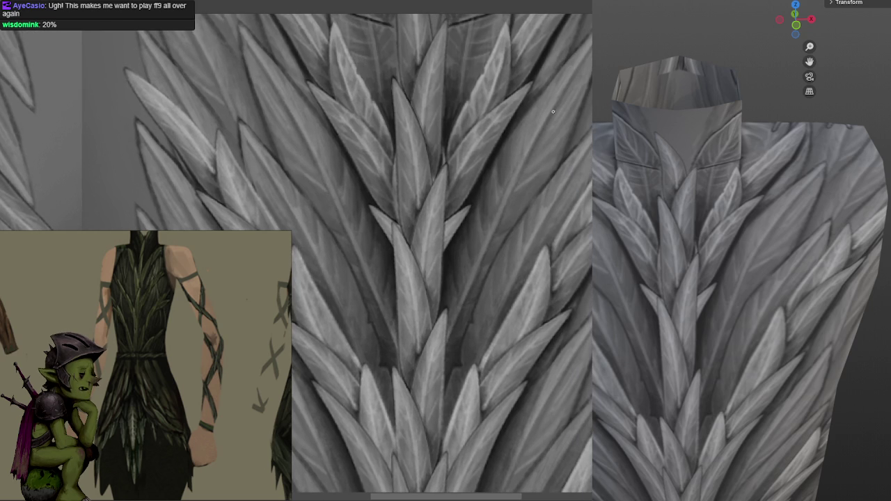
scroll(555, 120, up, 2)
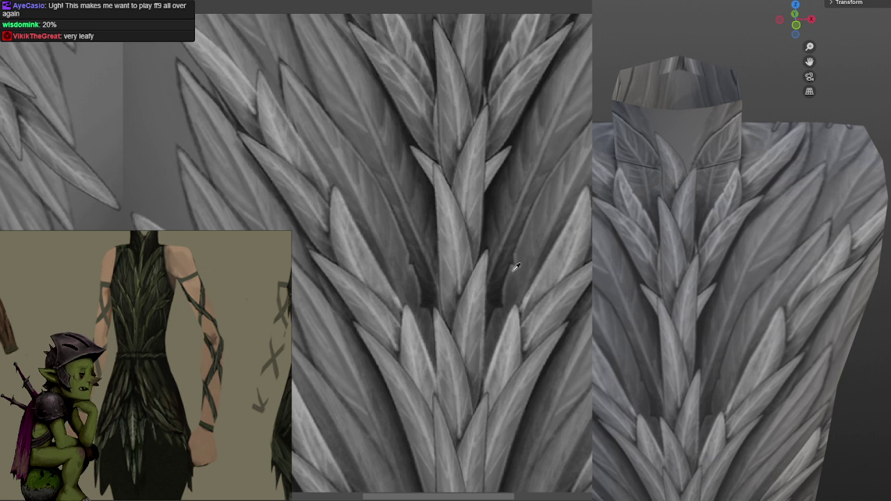
middle_drag(513, 292, 512, 275)
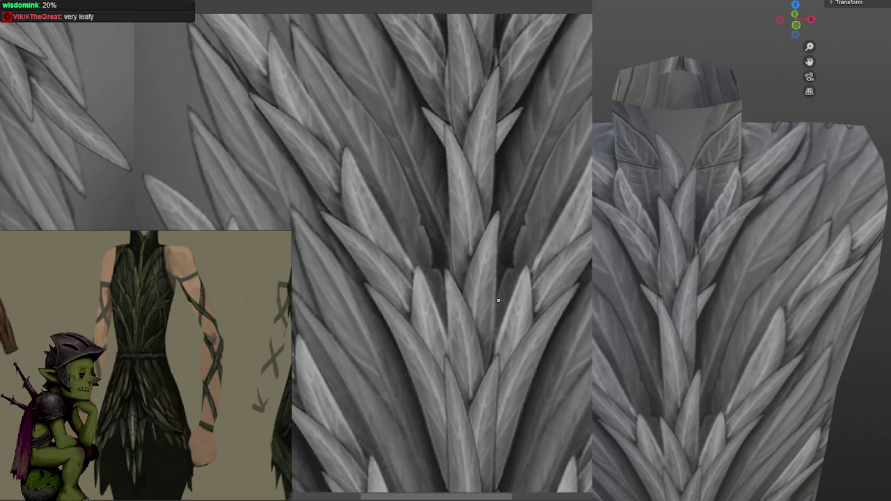
mouse_move(565, 186)
middle_down()
mouse_move(551, 225)
mouse_move(528, 200)
middle_up()
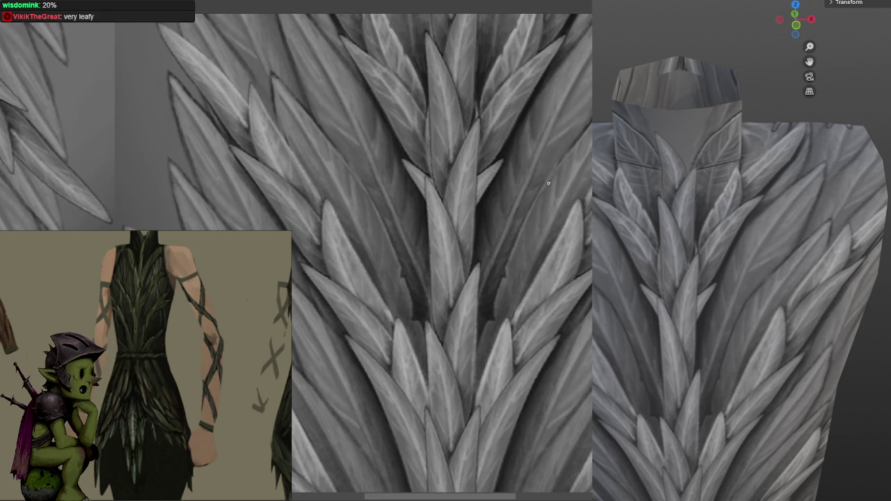
click(566, 147)
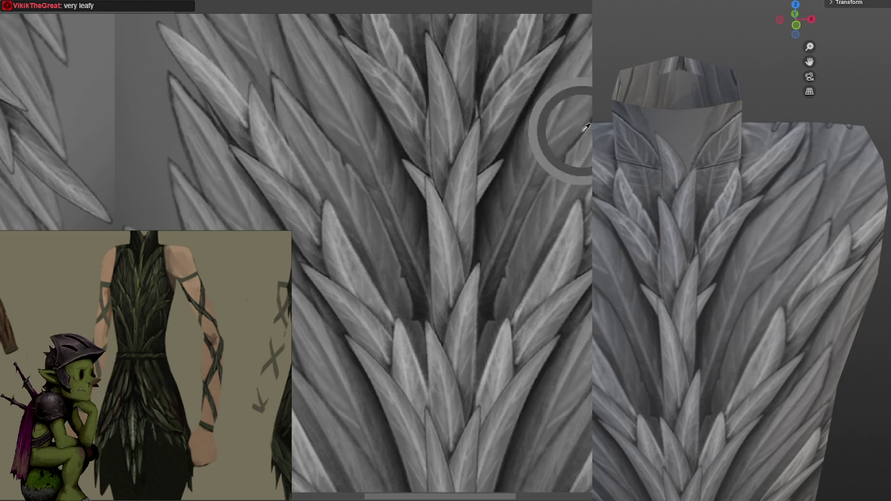
middle_drag(587, 115, 571, 154)
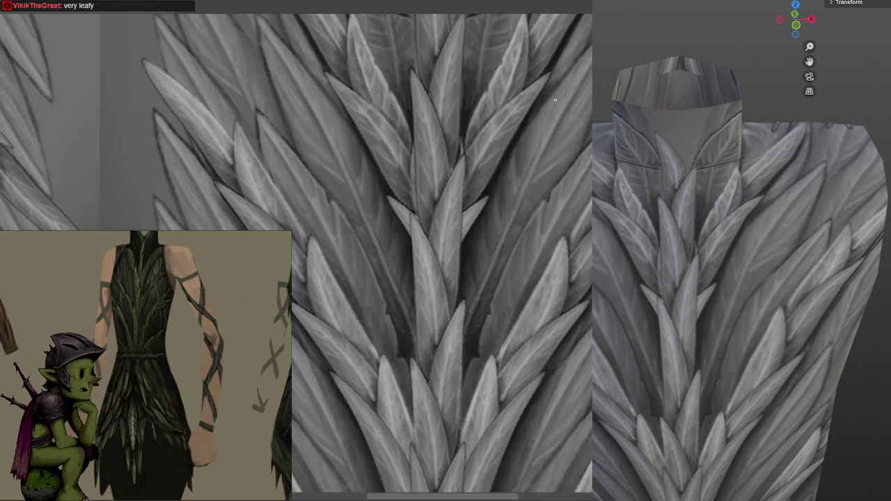
Sample several grey tones from the chest leaves and the dark leaf gaps
scroll(551, 139, up, 1)
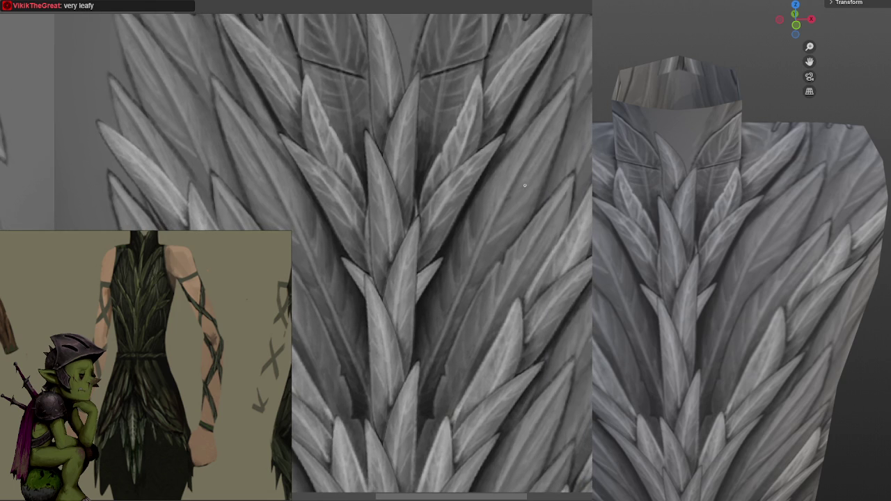
scroll(532, 179, down, 1)
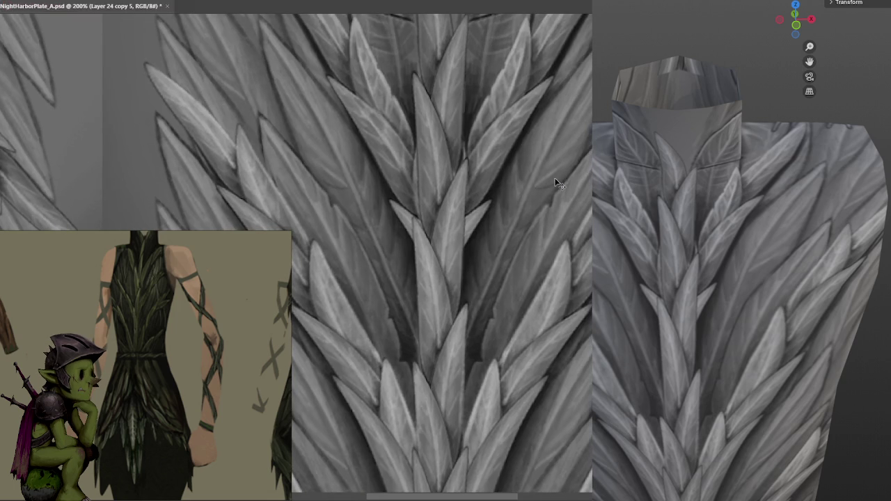
alt+click(541, 186)
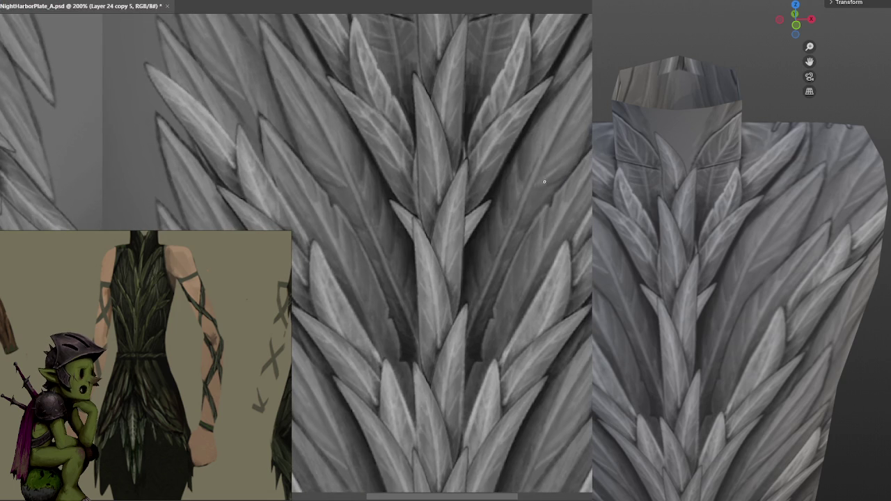
alt+click(544, 182)
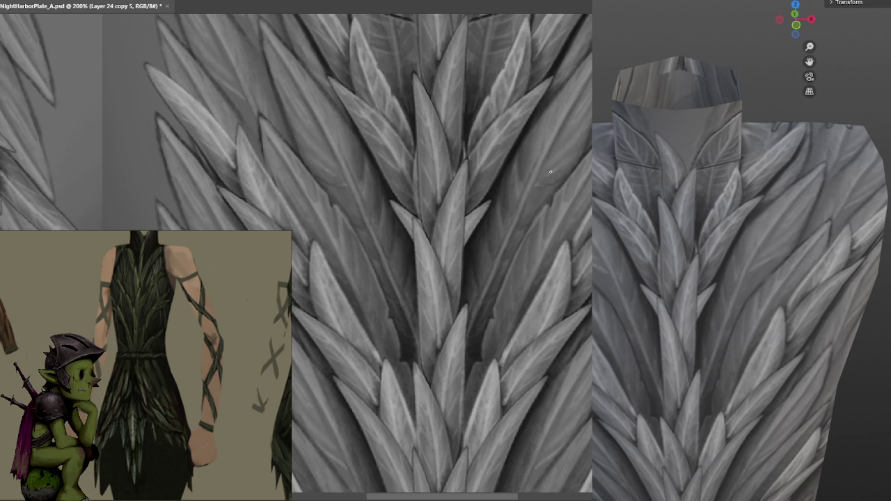
alt+click(523, 158)
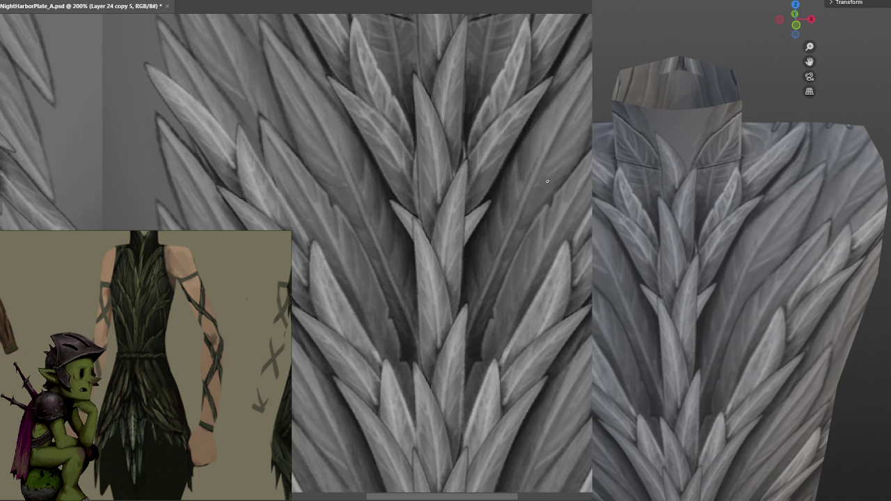
alt+click(520, 149)
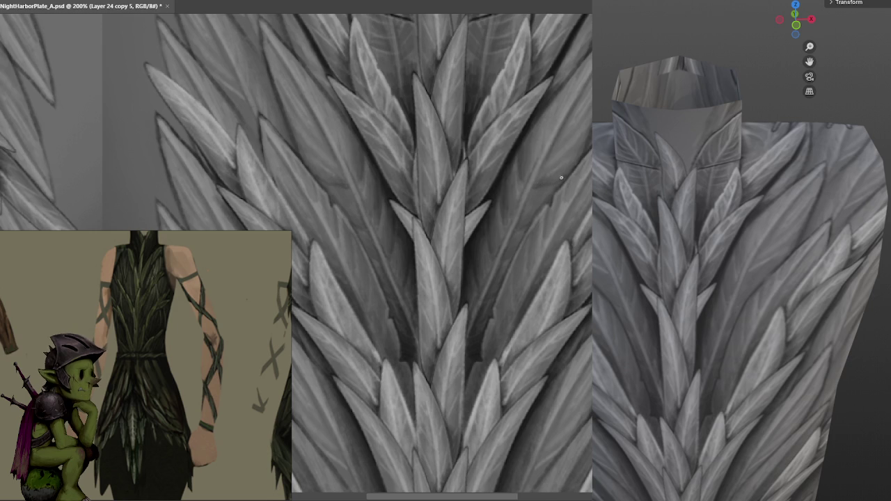
Zoom out to view the whole strip, sample more leaf shades, and save NightHarborPlate_A.psd
key(ctrl+minus)
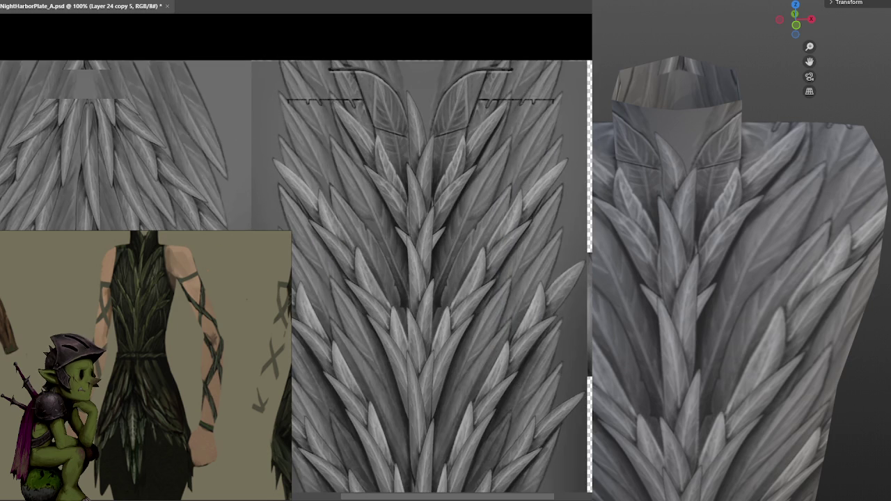
key(ctrl+plus)
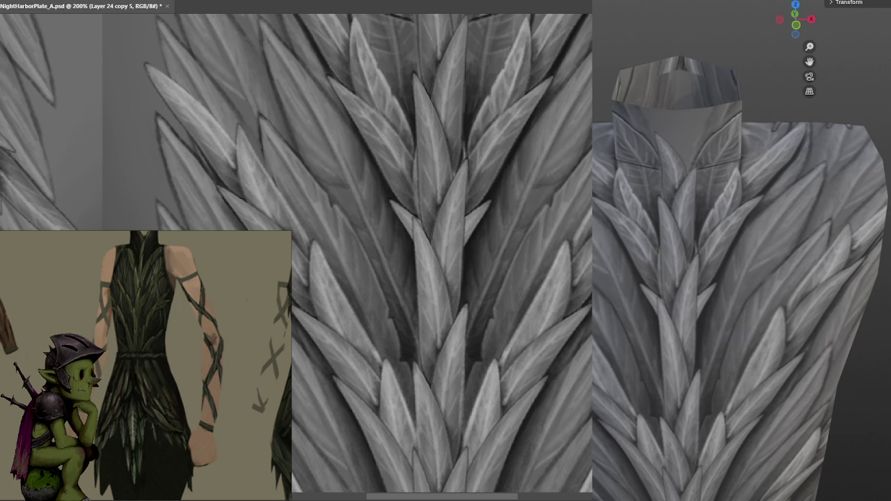
alt+click(543, 178)
alt+click(541, 183)
alt+click(550, 170)
key(ctrl+s)
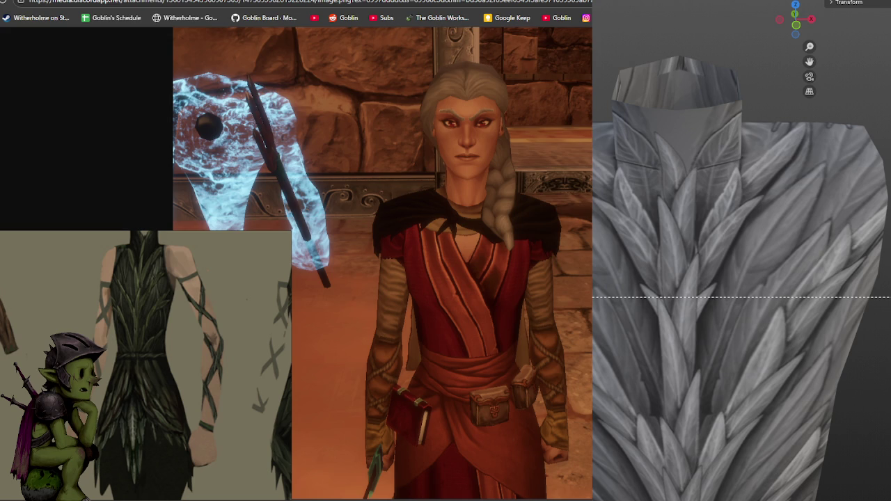
Scroll over the Discord screenshot of the braided, red-robed character with sash and belt pouches
scroll(383, 263, down, 1)
scroll(383, 264, up, 1)
scroll(558, 188, down, 1)
scroll(559, 188, up, 1)
scroll(560, 190, down, 1)
scroll(559, 193, up, 1)
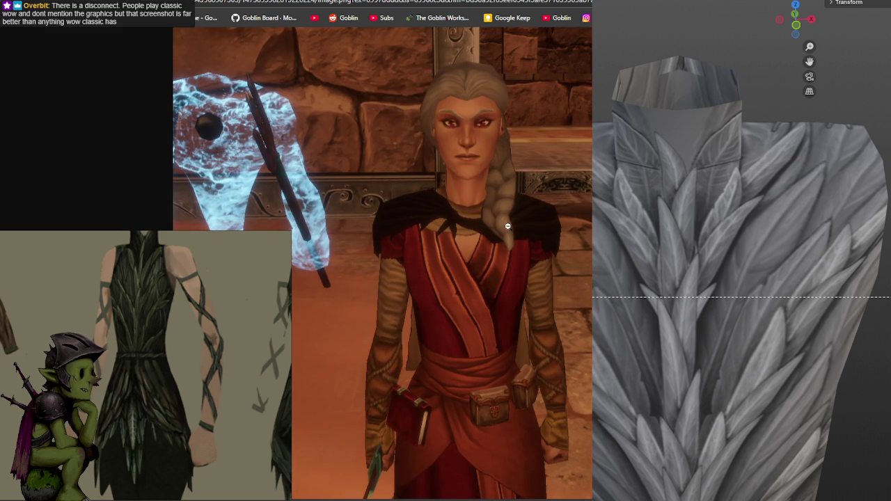
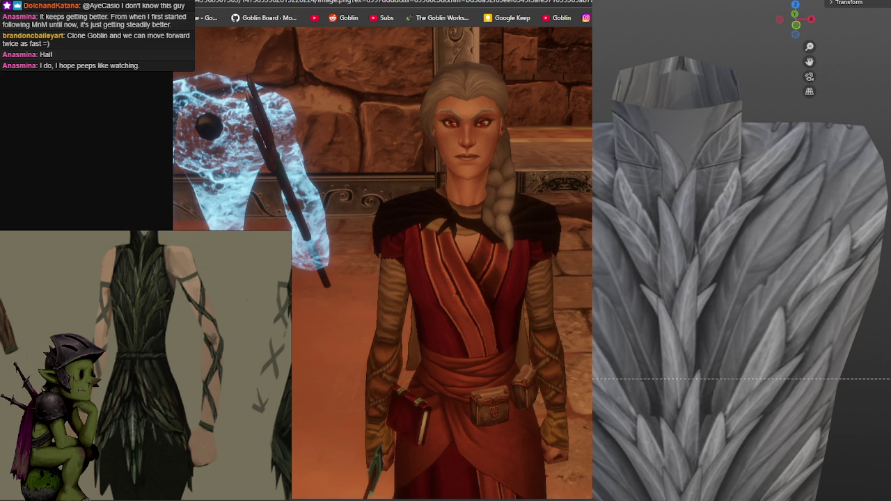
Close the Chrome reference tab and return to the grey leaf texture in Photoshop
key(ctrl+w)
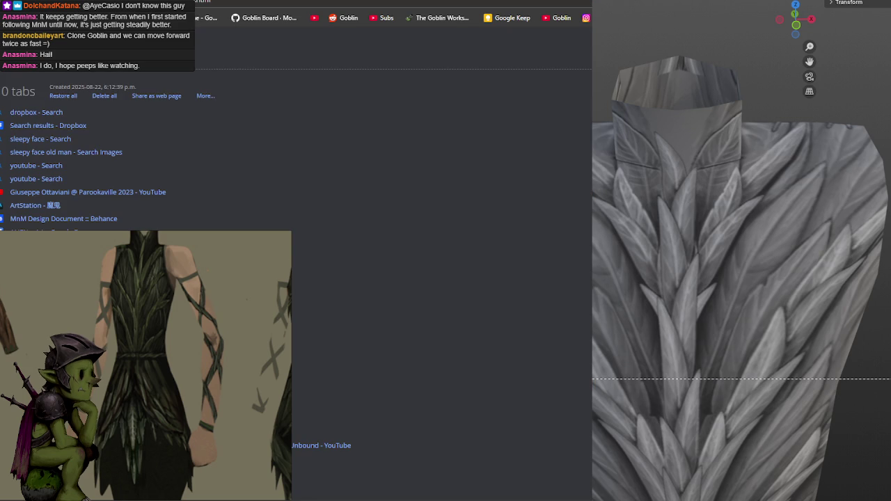
key(alt+Tab)
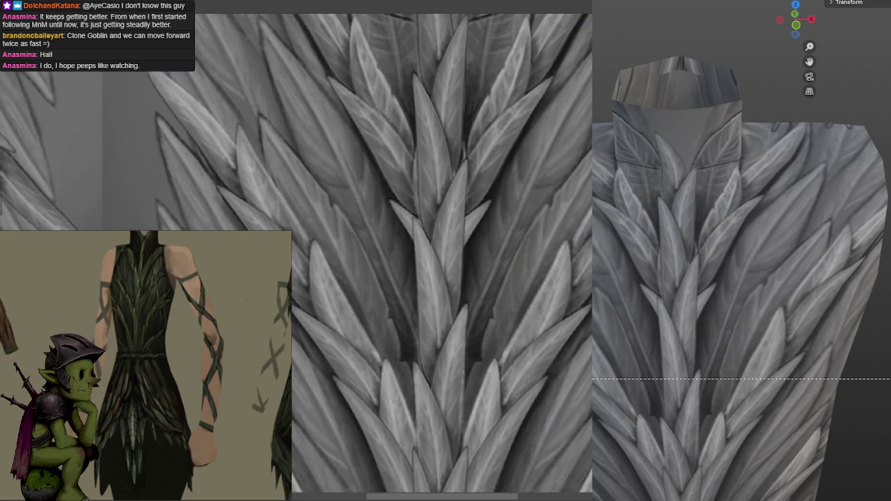
scroll(542, 176, down, 2)
scroll(545, 179, up, 3)
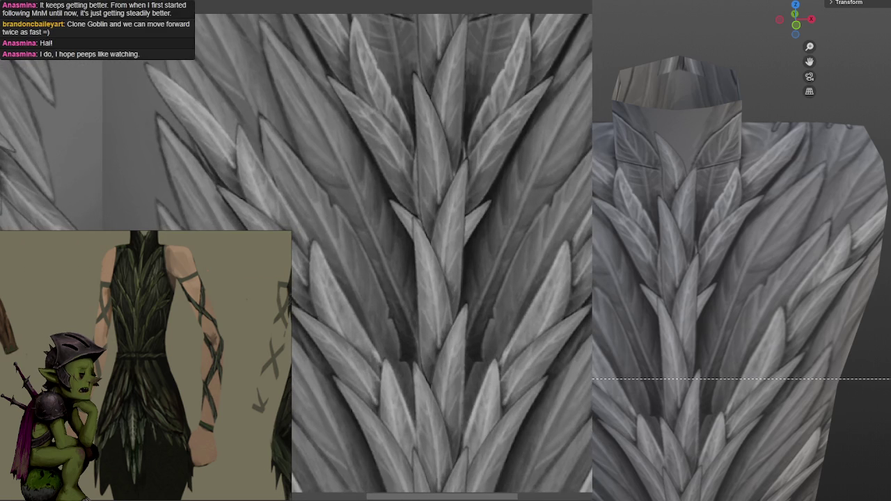
scroll(554, 171, down, 1)
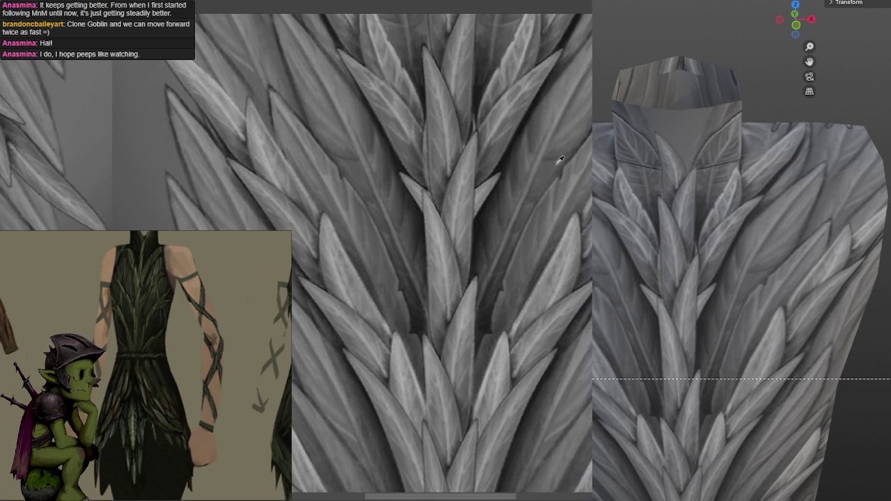
scroll(569, 157, down, 3)
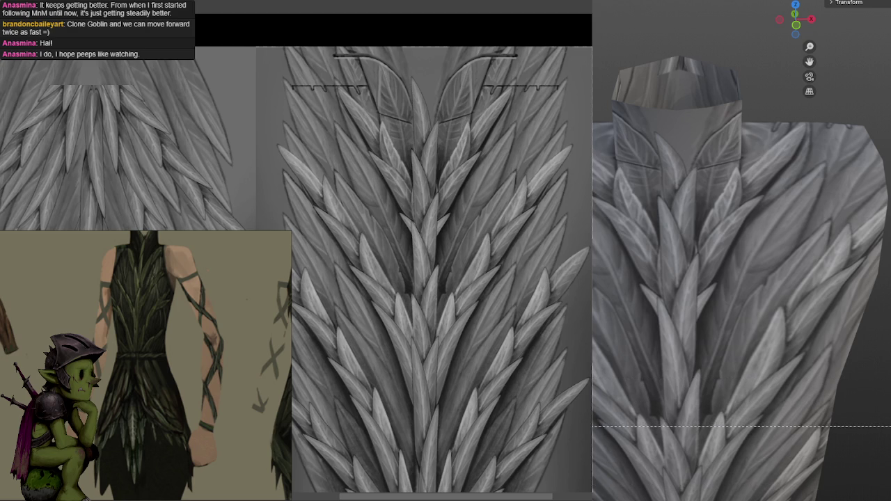
scroll(547, 135, down, 2)
scroll(546, 139, up, 1)
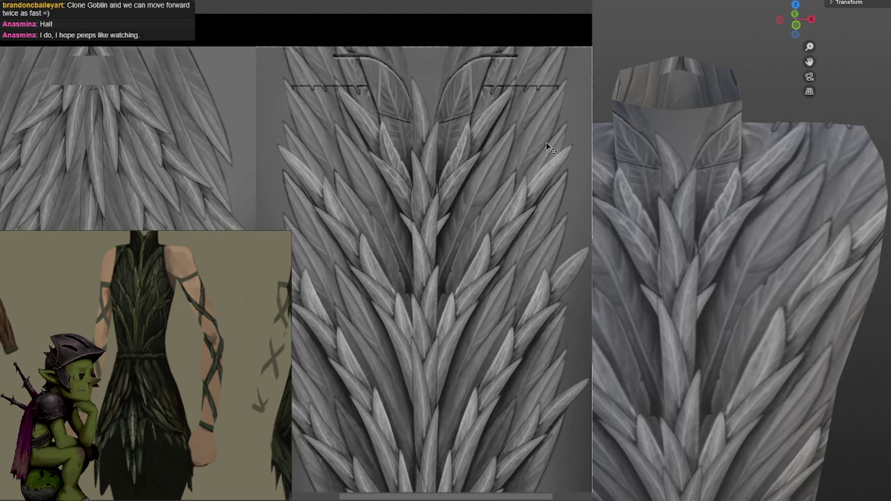
scroll(534, 154, up, 1)
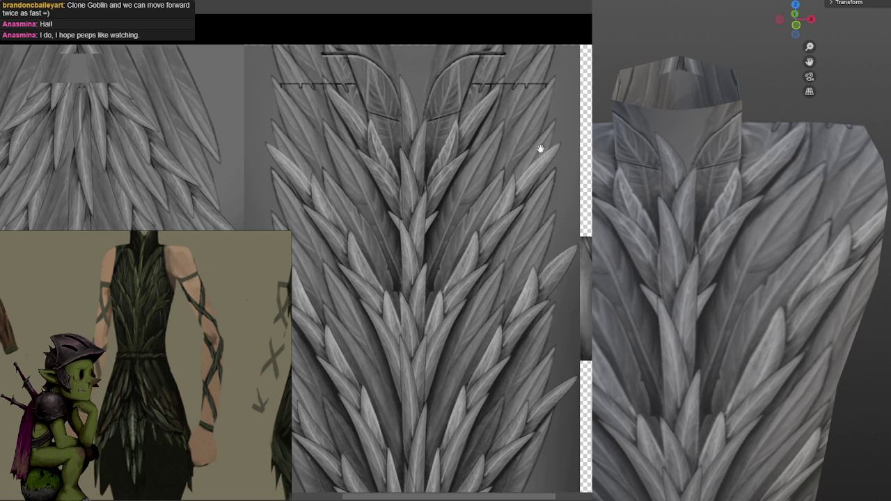
scroll(537, 215, up, 1)
scroll(537, 202, up, 1)
scroll(553, 198, up, 1)
mouse_move(558, 199)
middle_down()
mouse_move(529, 198)
mouse_move(599, 31)
middle_up()
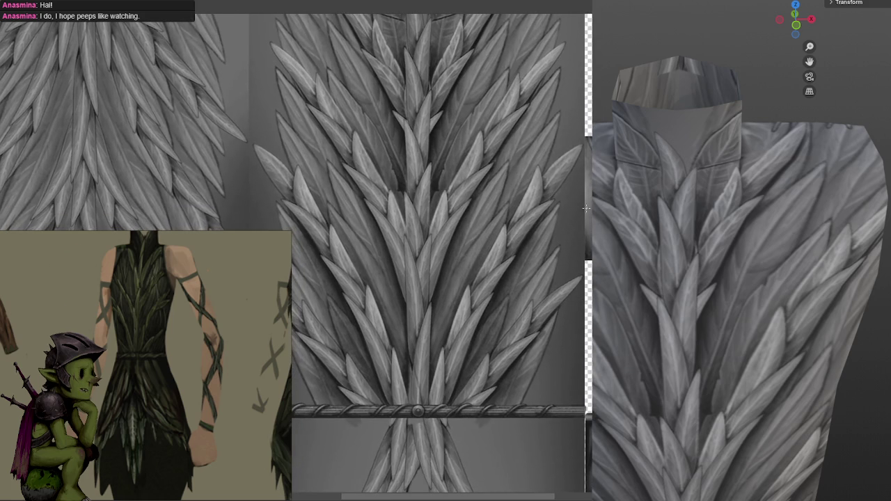
scroll(587, 208, up, 2)
scroll(569, 172, up, 2)
mouse_move(567, 193)
middle_down()
mouse_move(555, 272)
mouse_move(563, 304)
middle_up()
scroll(563, 304, up, 1)
scroll(559, 173, up, 1)
scroll(550, 208, up, 2)
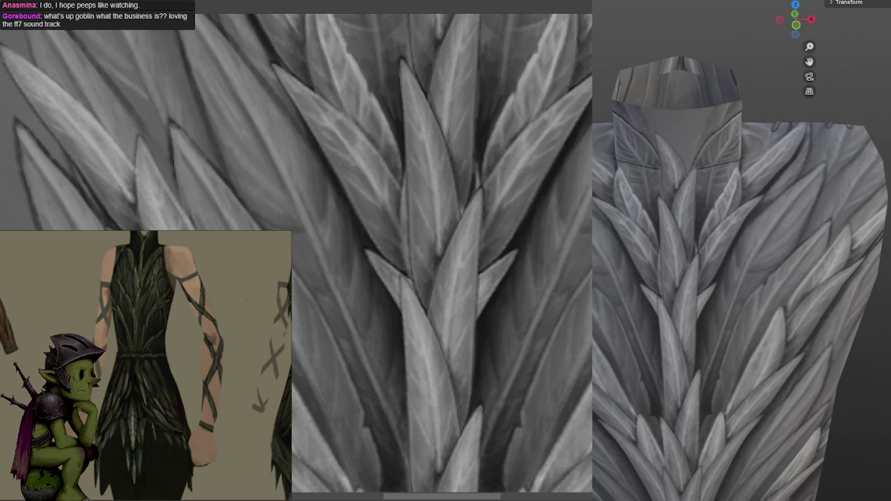
middle_drag(502, 285, 551, 213)
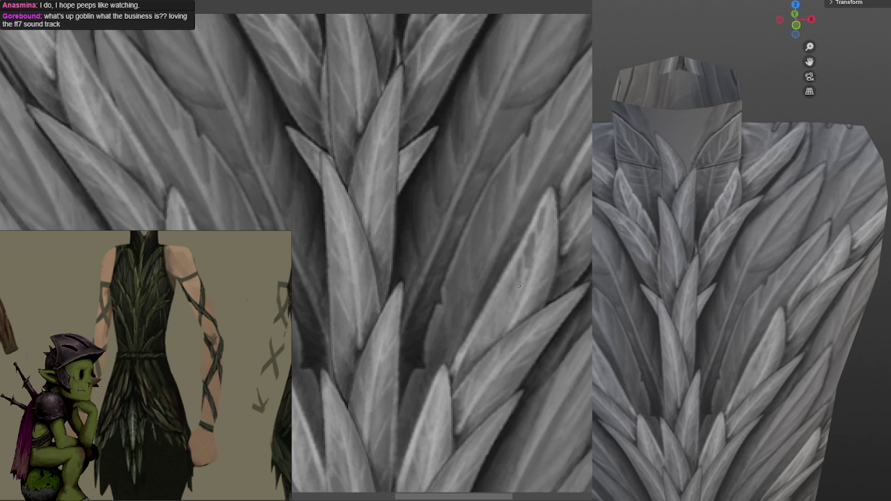
middle_drag(522, 289, 542, 229)
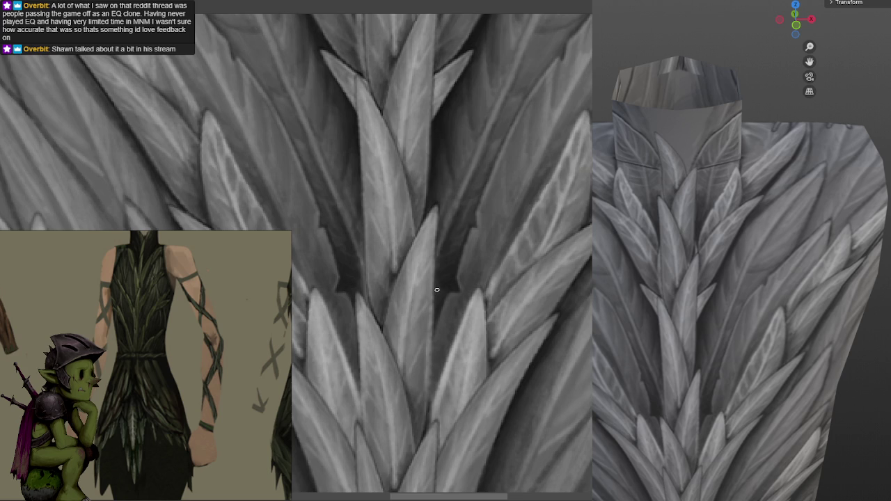
Lasso the dark gaps on both sides of the centre seam leaf, then deselect them
mouse_move(364, 249)
mouse_down()
mouse_move(307, 244)
mouse_move(363, 264)
mouse_up()
mouse_move(435, 258)
shift+mouse_down()
mouse_move(463, 296)
mouse_move(436, 327)
shift+mouse_up()
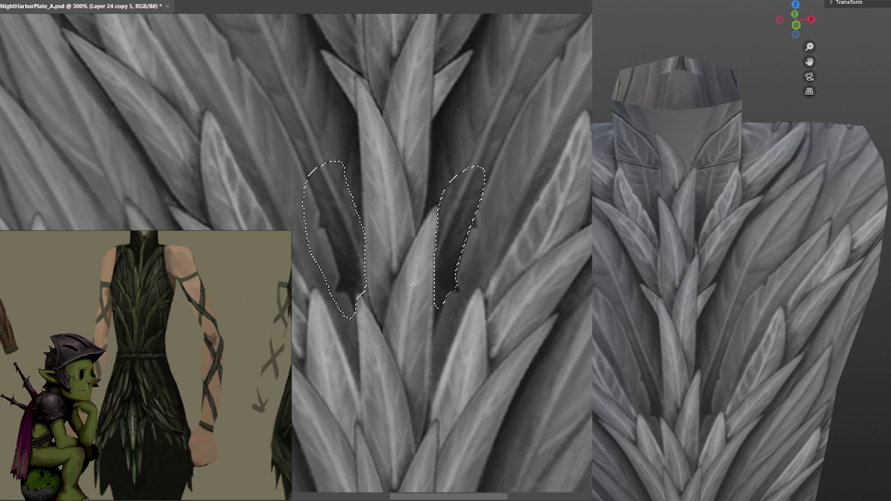
shift+drag(353, 315, 364, 290)
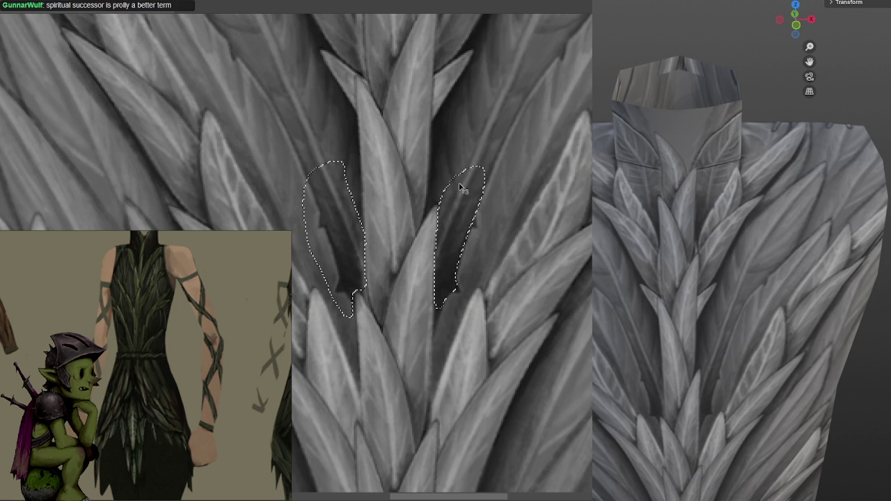
key(ctrl+d)
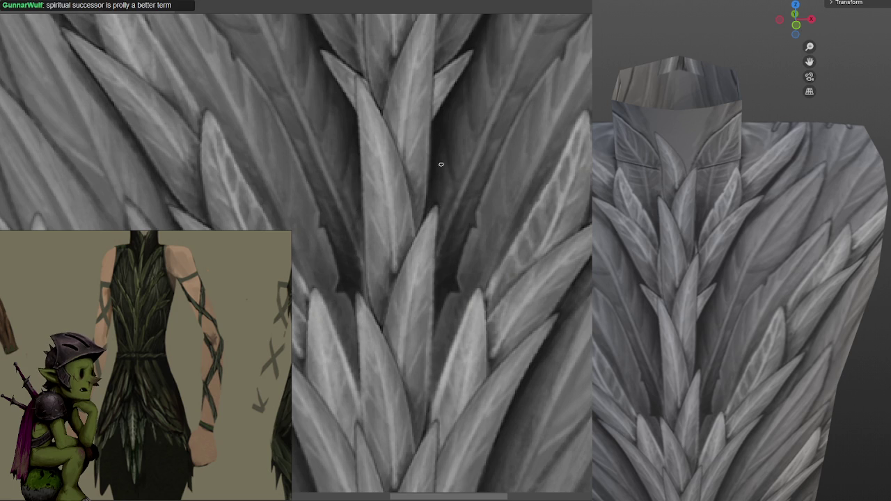
alt+click(437, 158)
Eyedrop a leaf grey near the seam as the paint colour and pan along the seam
alt+click(446, 154)
scroll(523, 95, down, 2)
scroll(531, 138, up, 2)
mouse_move(523, 74)
middle_down()
mouse_move(503, 175)
mouse_move(523, 116)
mouse_move(480, 189)
middle_up()
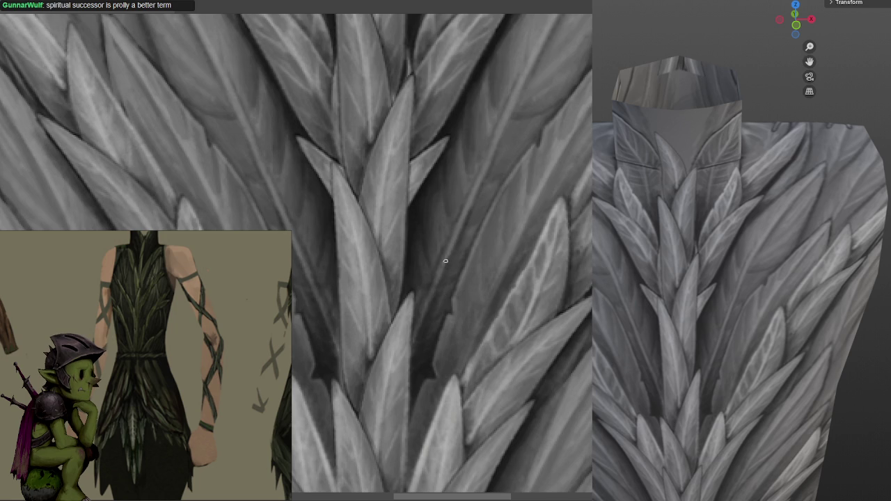
middle_drag(456, 230, 510, 185)
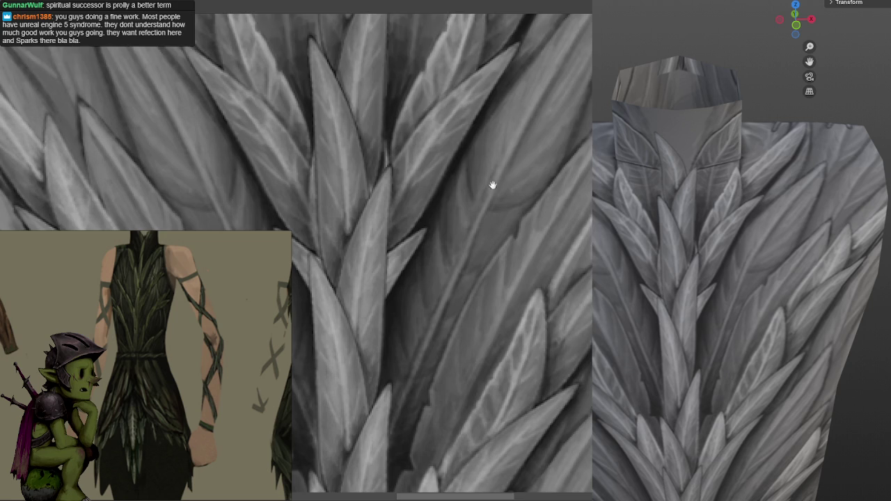
middle_drag(492, 173, 513, 159)
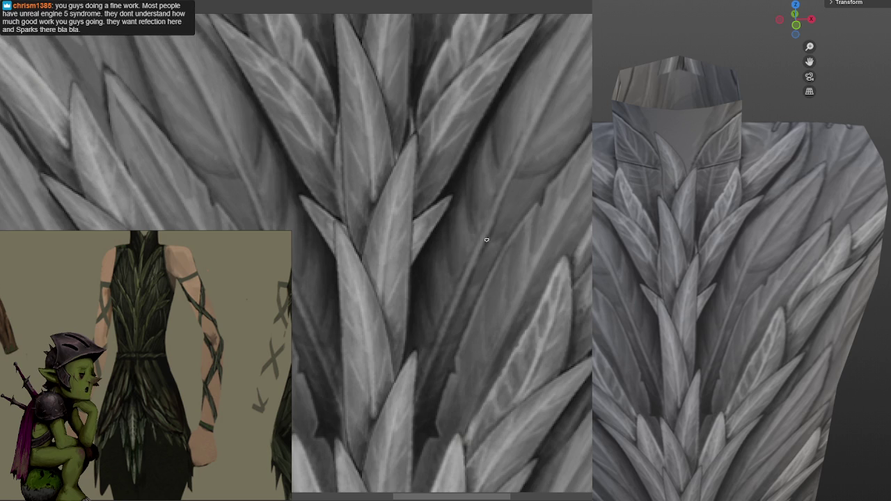
scroll(489, 257, up, 2)
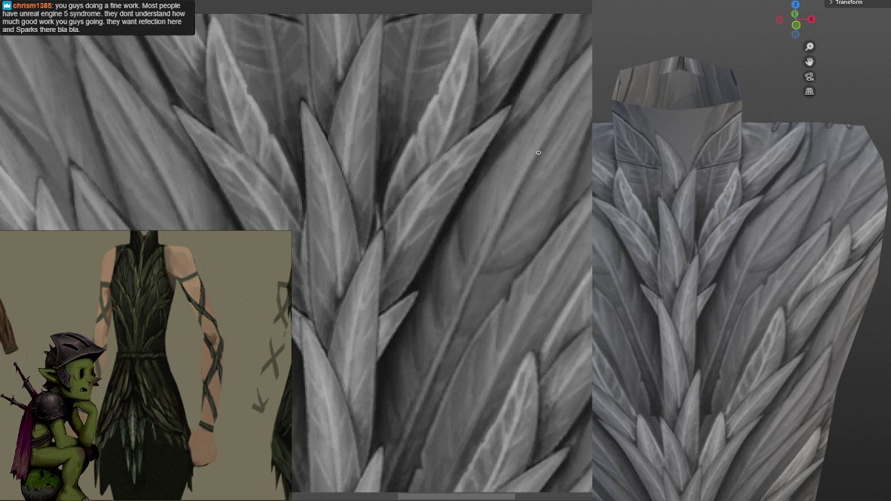
scroll(513, 205, up, 1)
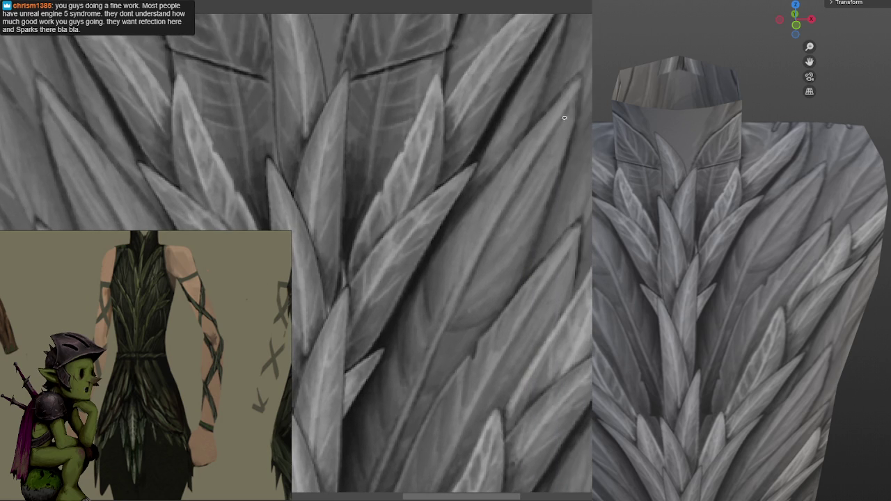
middle_drag(521, 183, 513, 199)
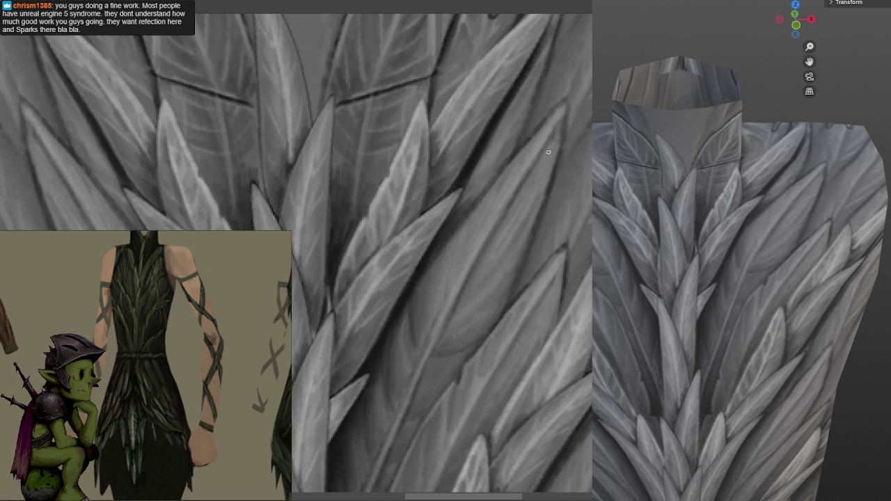
scroll(546, 154, down, 2)
scroll(578, 115, down, 2)
scroll(550, 167, up, 1)
scroll(564, 147, up, 2)
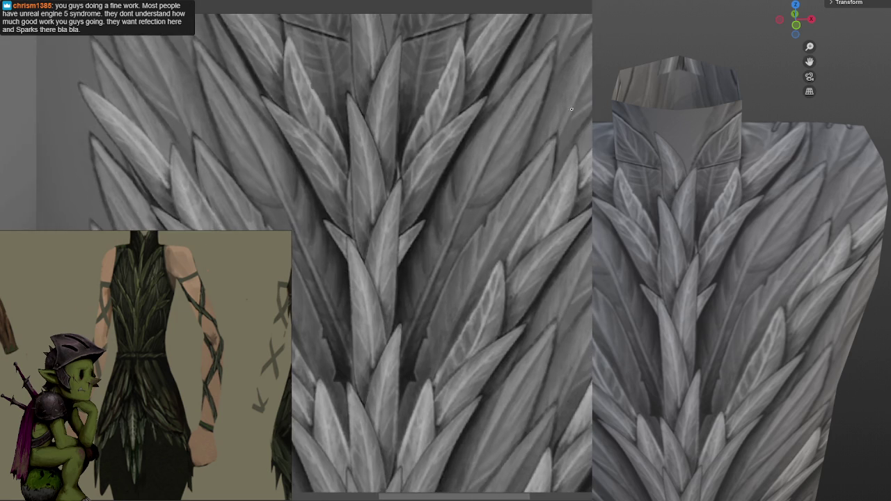
scroll(572, 111, down, 2)
scroll(573, 119, up, 2)
scroll(580, 135, up, 1)
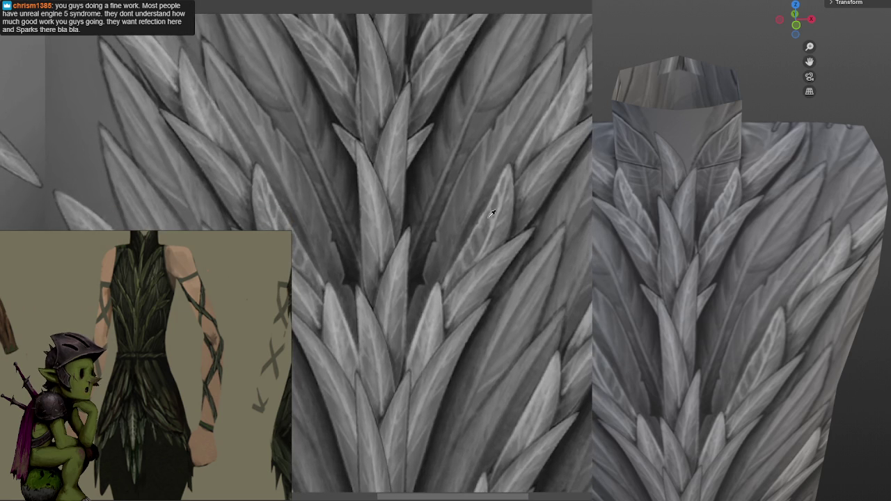